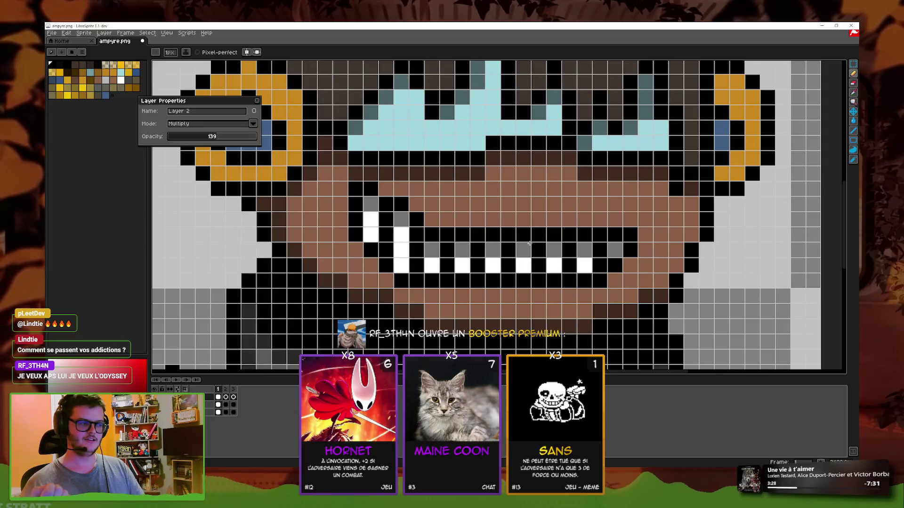
# - Darken a short vertical column of pixels on the left side of the face
pyautogui.moveTo(345, 231); pyautogui.dragTo(345, 189)
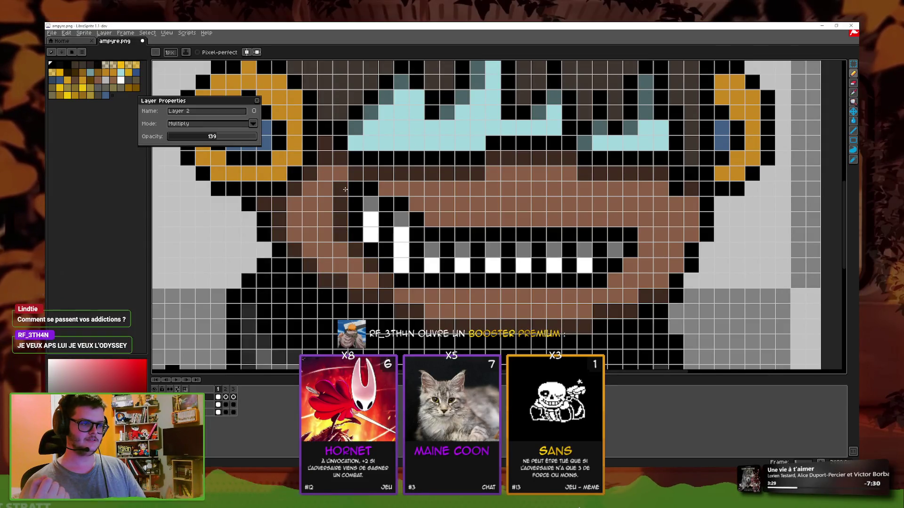
pyautogui.press('ctrl')
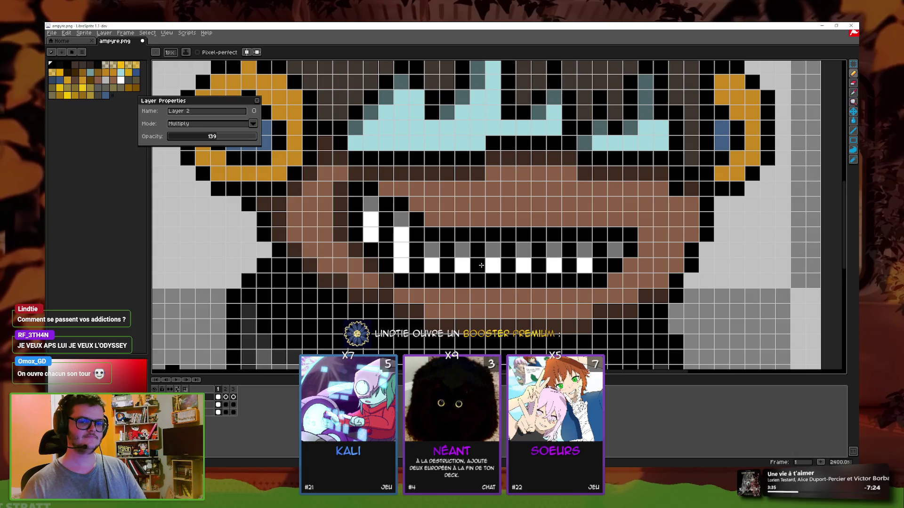
pyautogui.scroll(2, 610, 314)
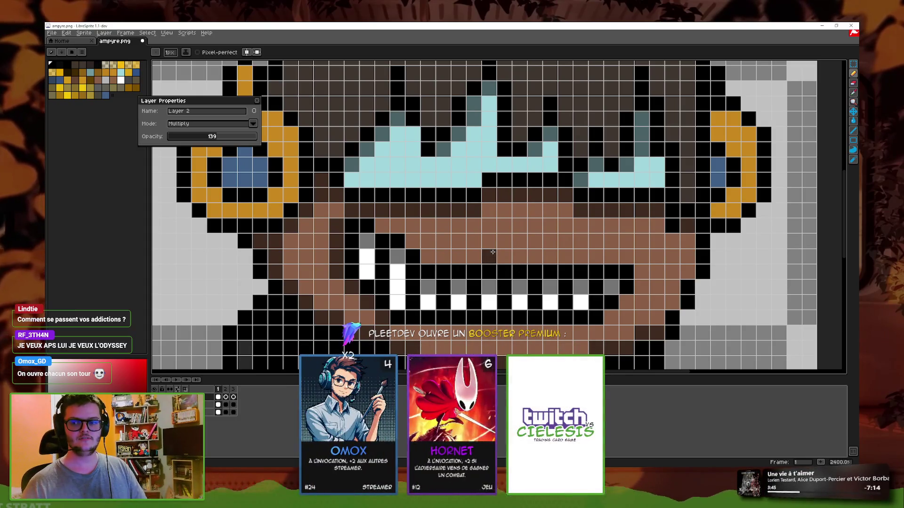
# - Try a dark line on the hair, then undo it so the hair stays unchanged
pyautogui.scroll(2, 470, 235)
pyautogui.scroll(1, 424, 178)
pyautogui.scroll(2, 416, 171)
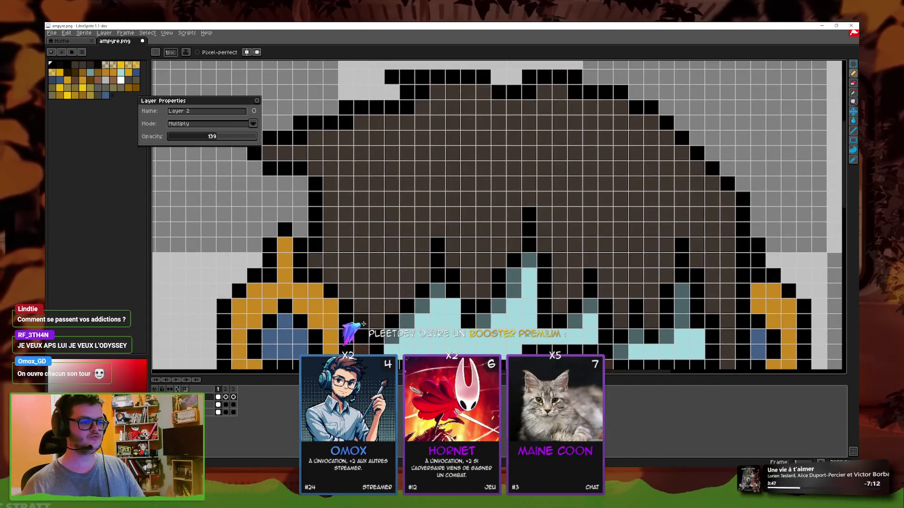
pyautogui.moveTo(322, 250); pyautogui.dragTo(335, 185)
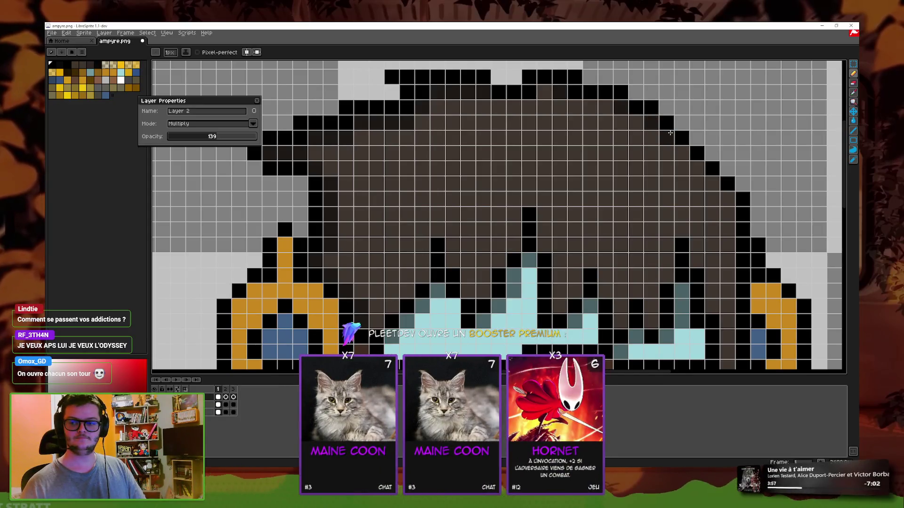
pyautogui.hotkey('ctrl', 'z')
# - Shade the edges of the right and left gold earrings with darker pixels
pyautogui.scroll(-5, 654, 156)
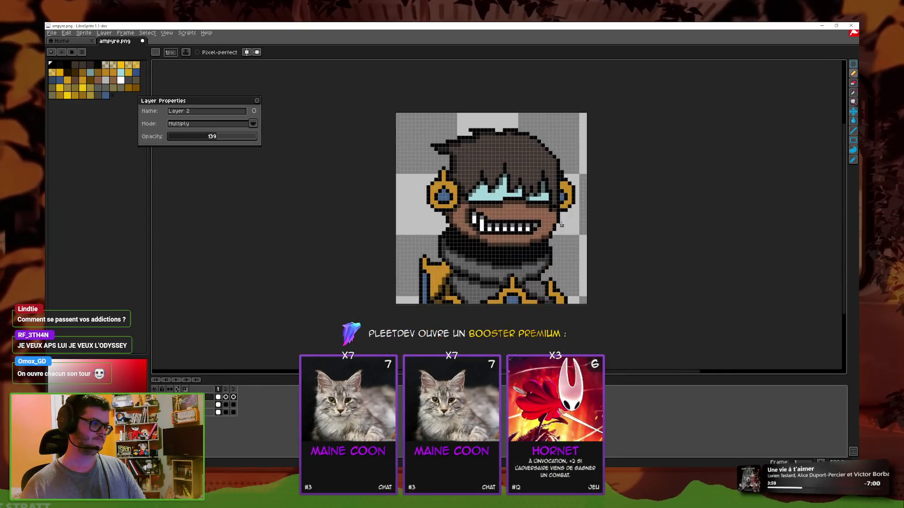
pyautogui.scroll(2, 507, 194)
pyautogui.scroll(1, 507, 195)
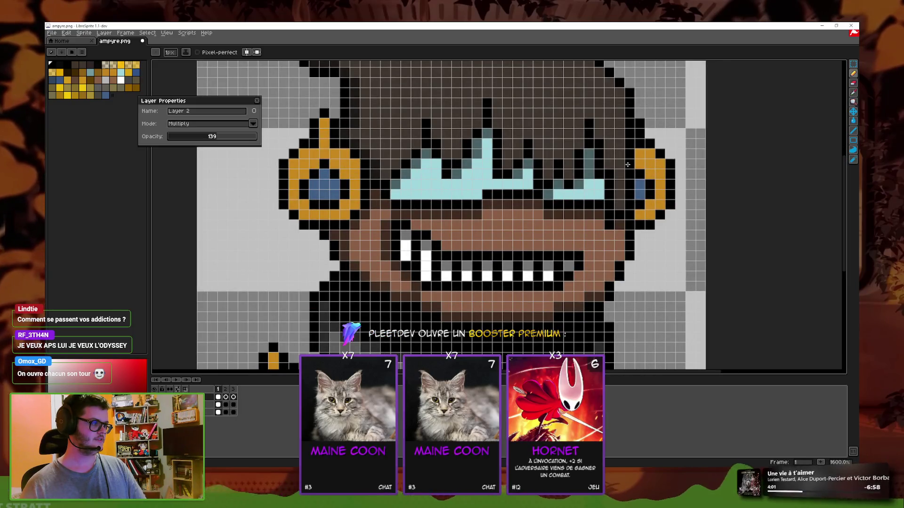
pyautogui.click(639, 154)
pyautogui.moveTo(639, 182); pyautogui.dragTo(639, 193)
pyautogui.moveTo(354, 171)
pyautogui.mouseDown()
pyautogui.moveTo(354, 207)
pyautogui.moveTo(299, 214)
pyautogui.mouseUp()
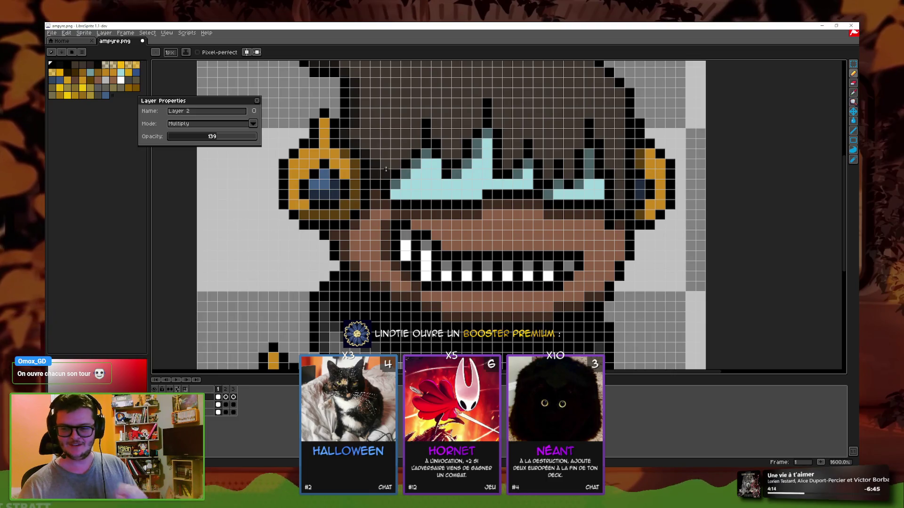
# - Navigate down to the collar and shoulder trim and pick the fill tool
pyautogui.scroll(-3, 385, 168)
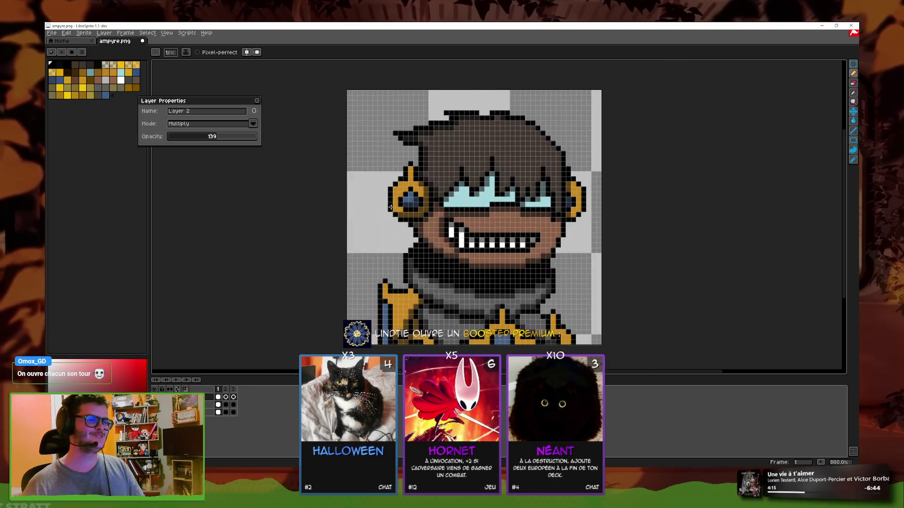
pyautogui.scroll(3, 385, 168)
pyautogui.scroll(-2, 471, 230)
pyautogui.scroll(-2, 400, 221)
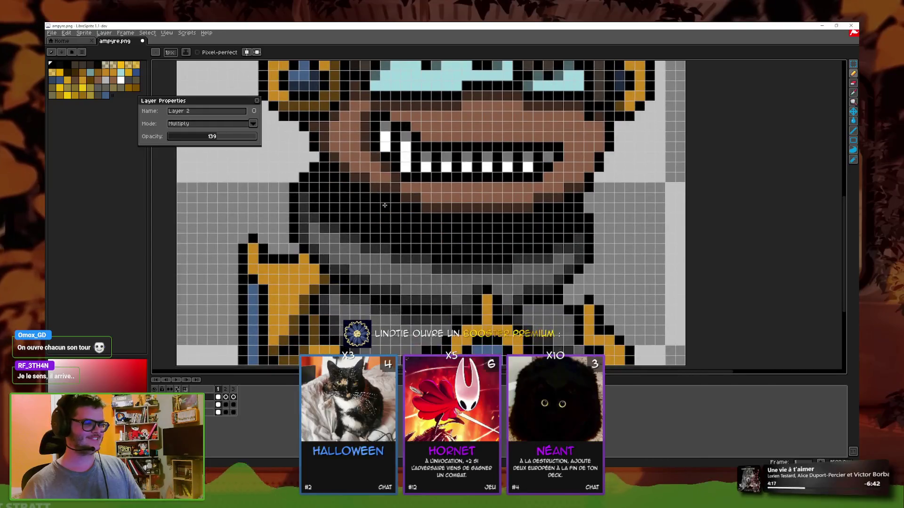
pyautogui.scroll(-2, 330, 211)
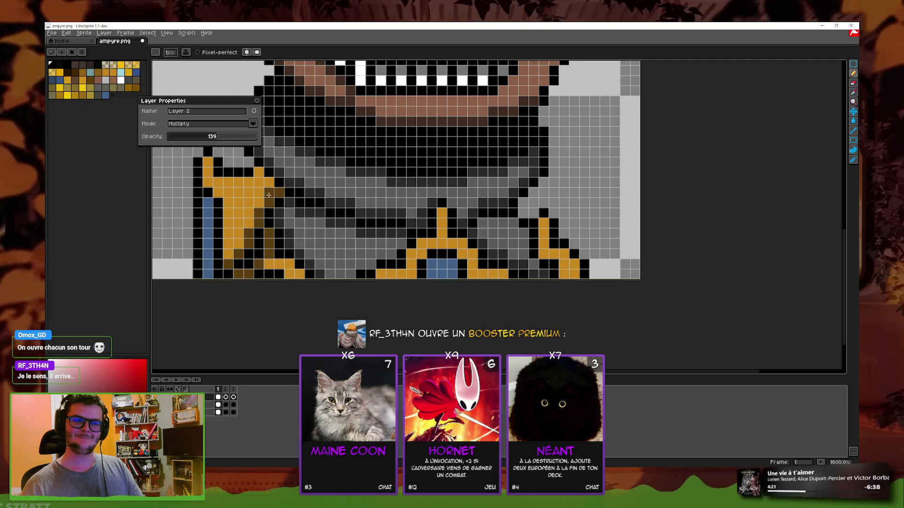
pyautogui.hscroll(-1, 261, 193)
pyautogui.hscroll(-1, 251, 209)
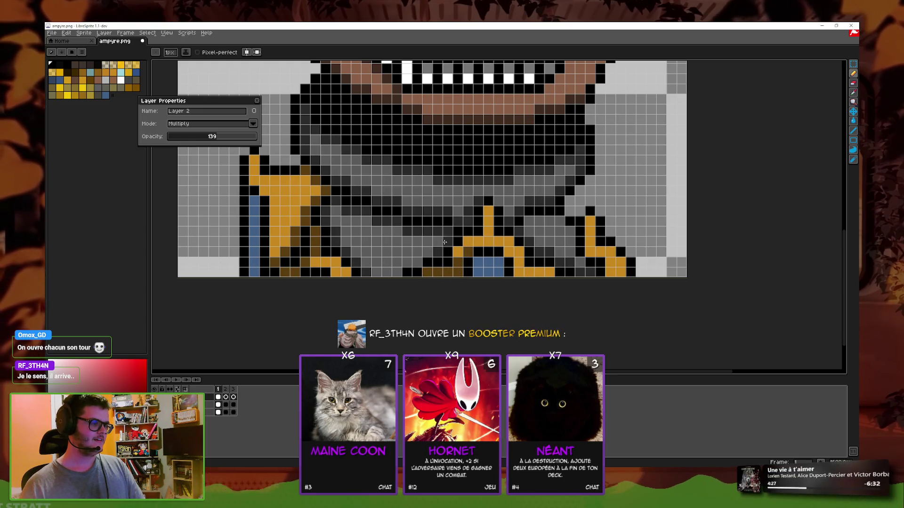
pyautogui.hscroll(1, 595, 272)
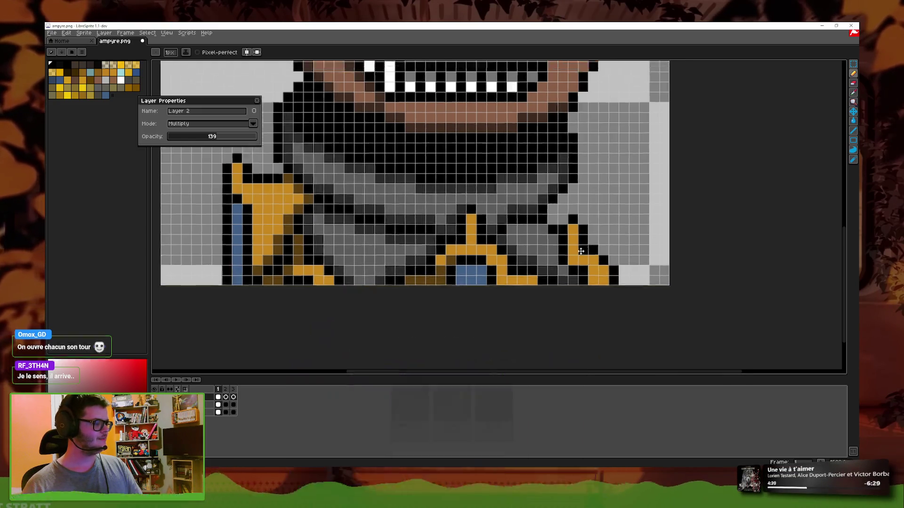
pyautogui.scroll(1, 578, 269)
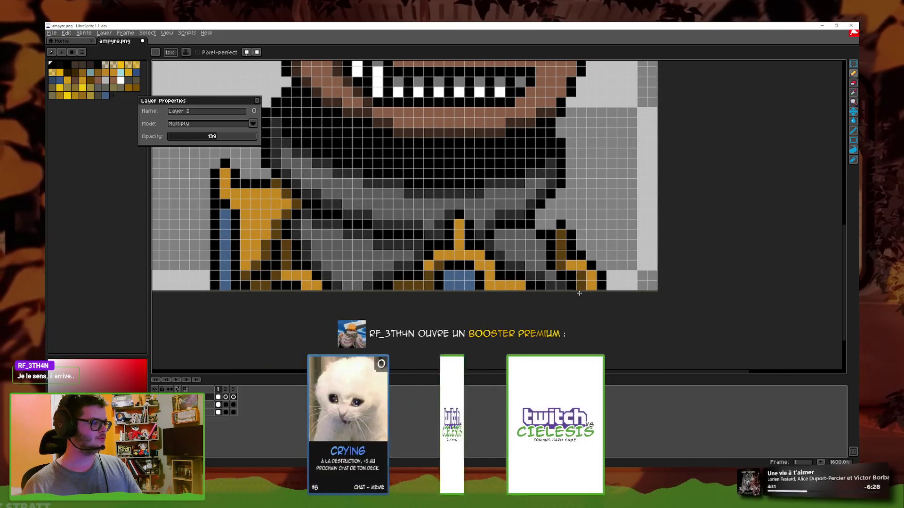
pyautogui.scroll(-1, 555, 203)
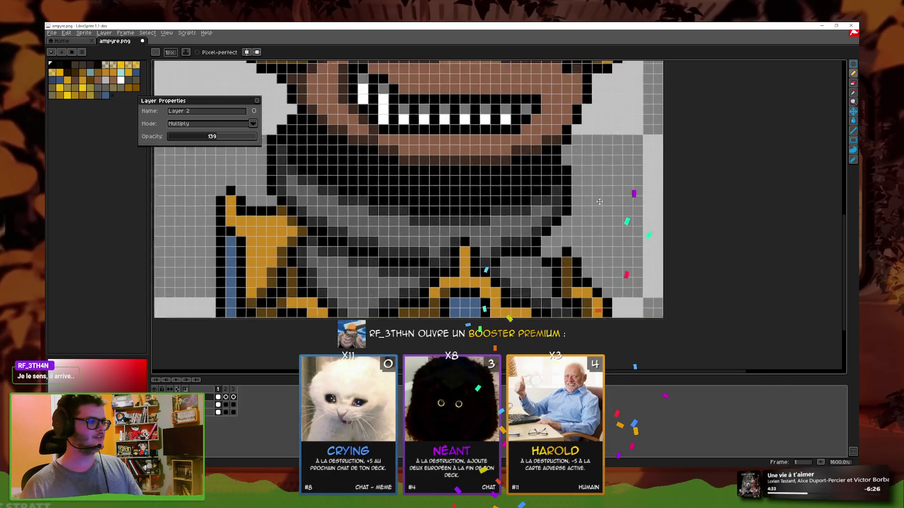
pyautogui.scroll(-4, 565, 206)
pyautogui.scroll(-1, 569, 208)
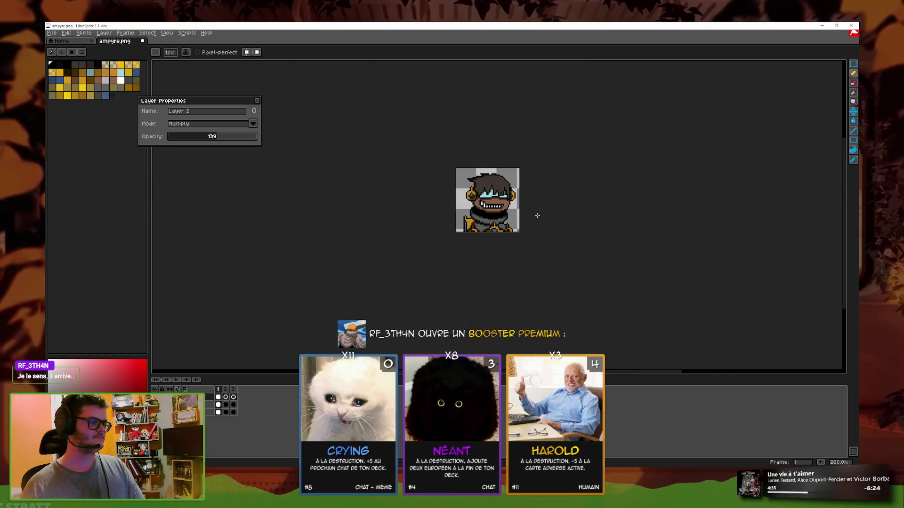
pyautogui.scroll(4, 537, 215)
pyautogui.scroll(2, 461, 255)
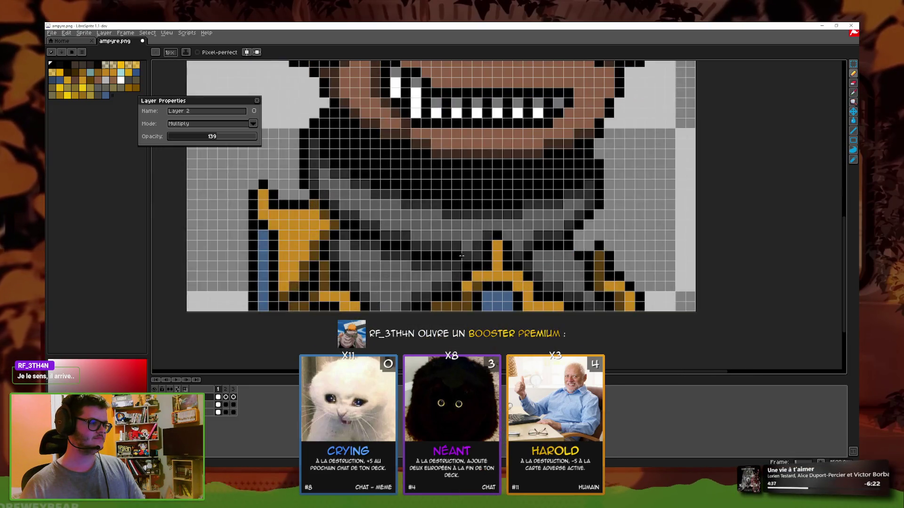
pyautogui.click(853, 120)
pyautogui.scroll(-4, 582, 259)
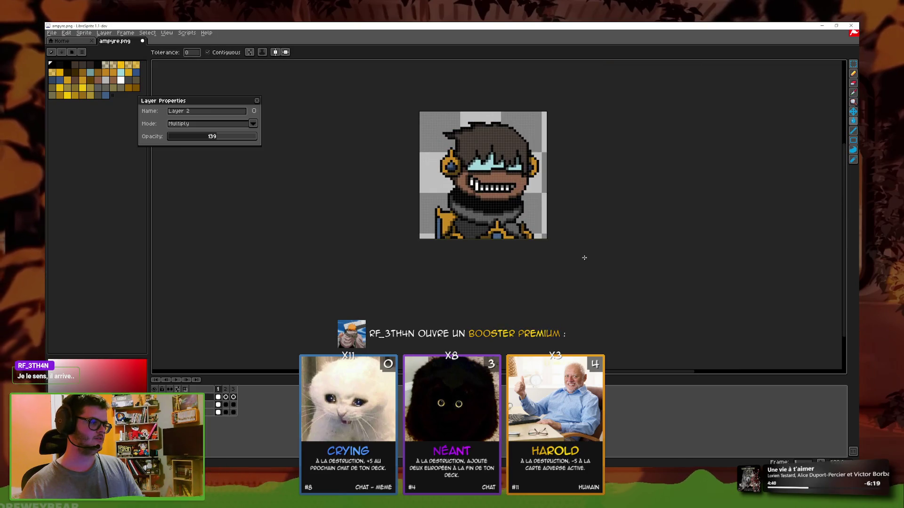
pyautogui.scroll(-1, 517, 254)
pyautogui.scroll(3, 459, 249)
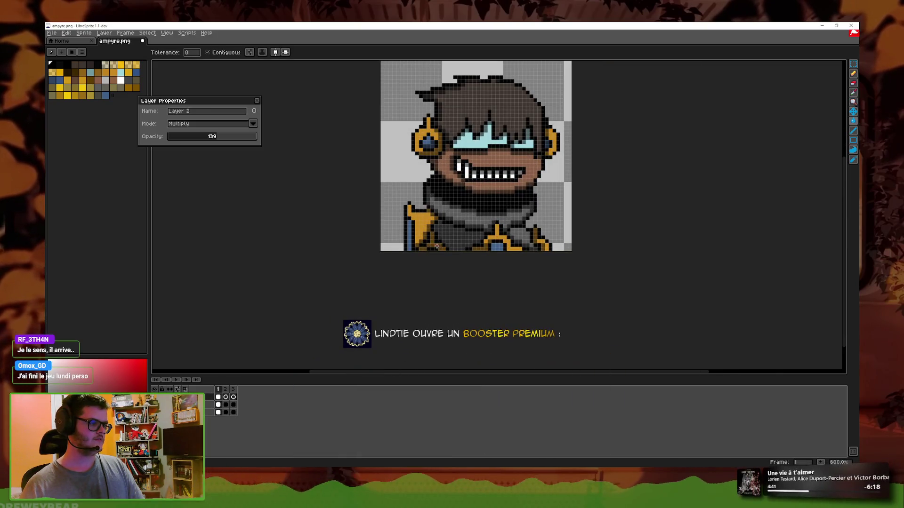
pyautogui.scroll(-3, 465, 255)
pyautogui.scroll(4, 465, 252)
pyautogui.scroll(1, 574, 208)
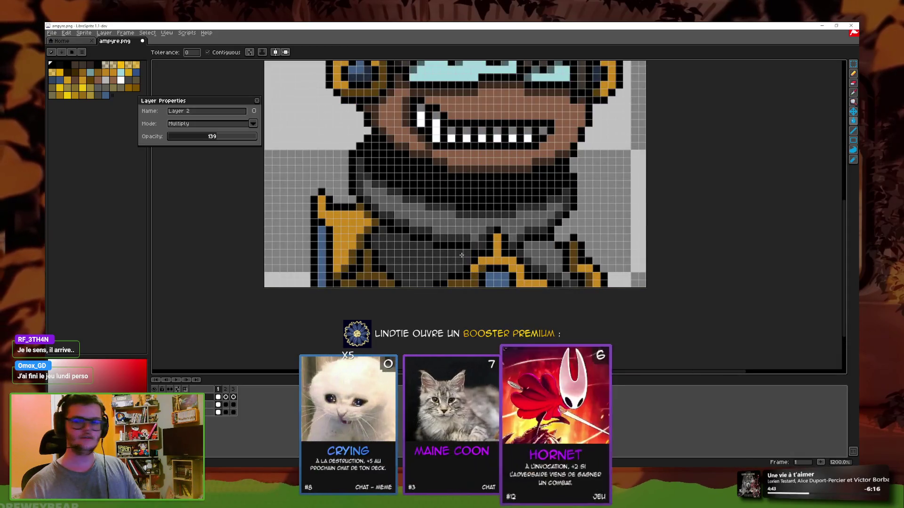
pyautogui.moveTo(574, 208); pyautogui.dragTo(521, 224)
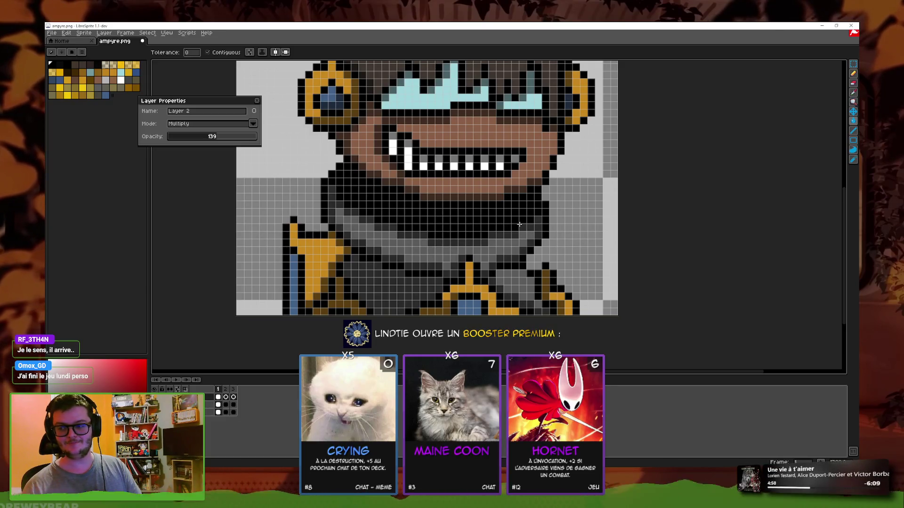
pyautogui.scroll(2, 846, 84)
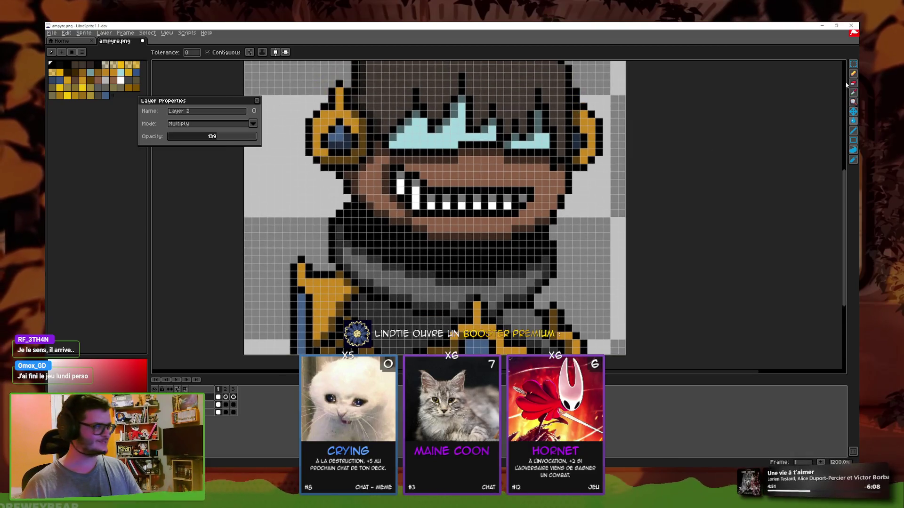
pyautogui.click(852, 74)
pyautogui.hscroll(3, 506, 222)
pyautogui.scroll(1, 506, 222)
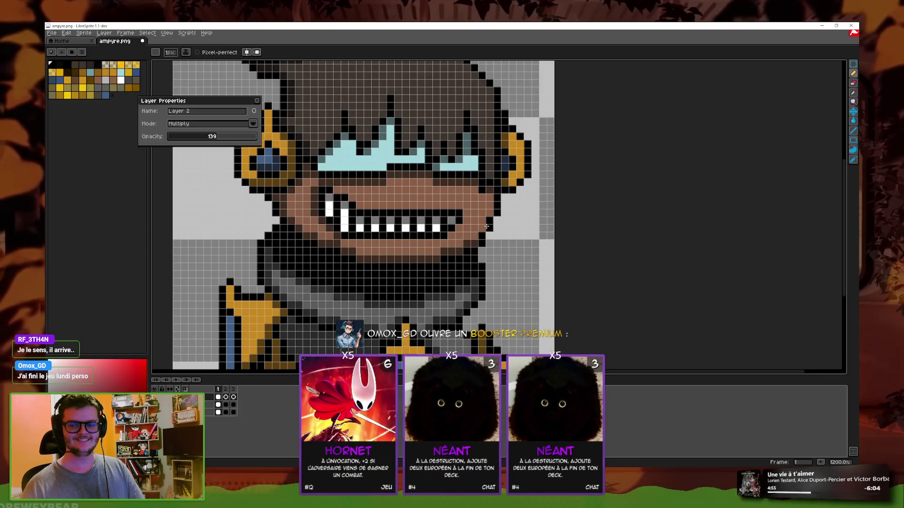
pyautogui.scroll(-2, 471, 235)
pyautogui.scroll(1, 379, 267)
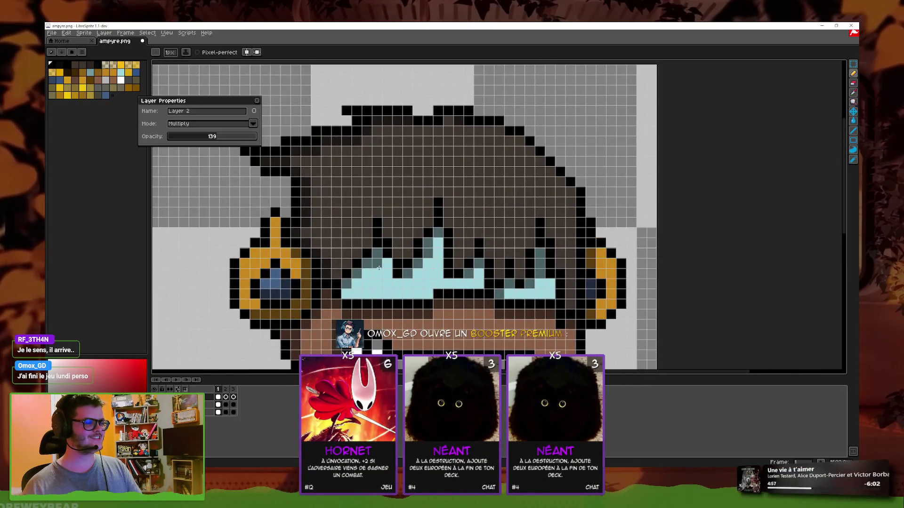
pyautogui.scroll(1, 379, 267)
pyautogui.moveTo(296, 230)
pyautogui.mouseDown()
pyautogui.moveTo(283, 277)
pyautogui.moveTo(259, 302)
pyautogui.mouseUp()
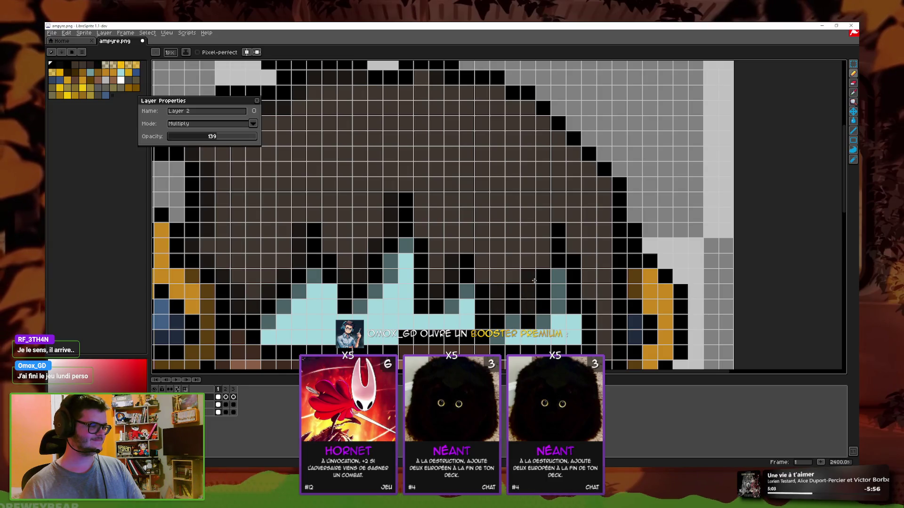
pyautogui.scroll(-2, 542, 243)
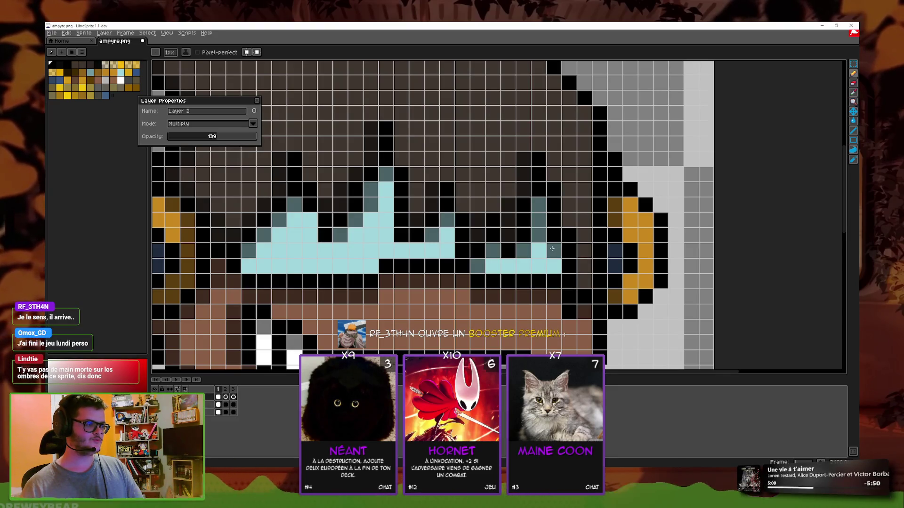
pyautogui.scroll(-1, 639, 281)
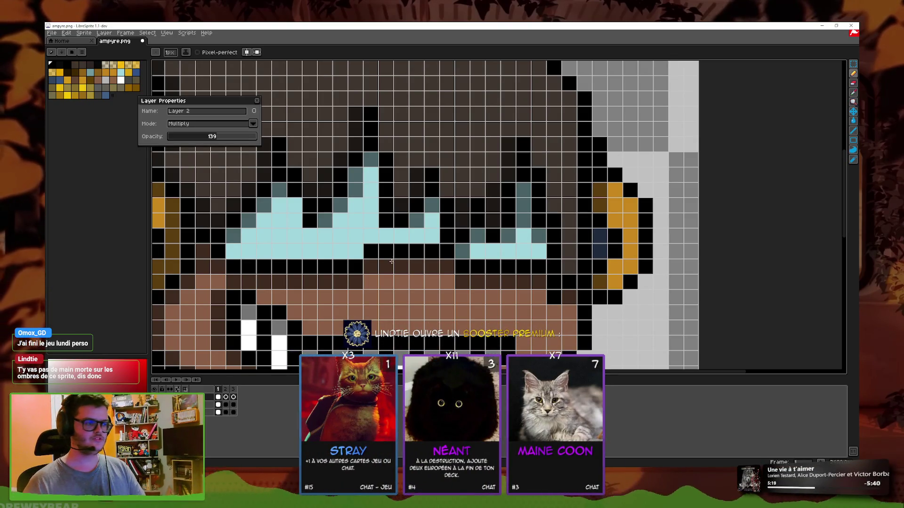
pyautogui.scroll(-2, 391, 262)
pyautogui.scroll(2, 423, 259)
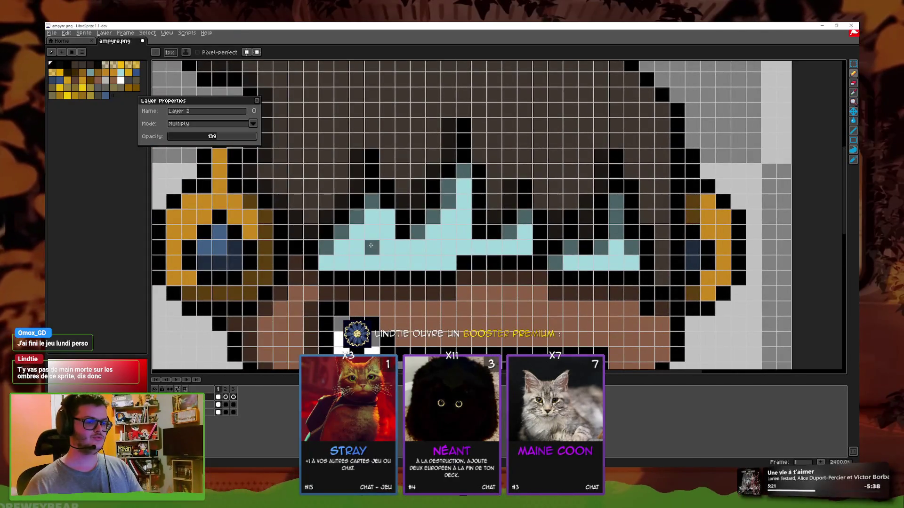
pyautogui.scroll(-3, 371, 246)
pyautogui.scroll(1, 400, 240)
pyautogui.scroll(1, 424, 235)
pyautogui.scroll(1, 455, 226)
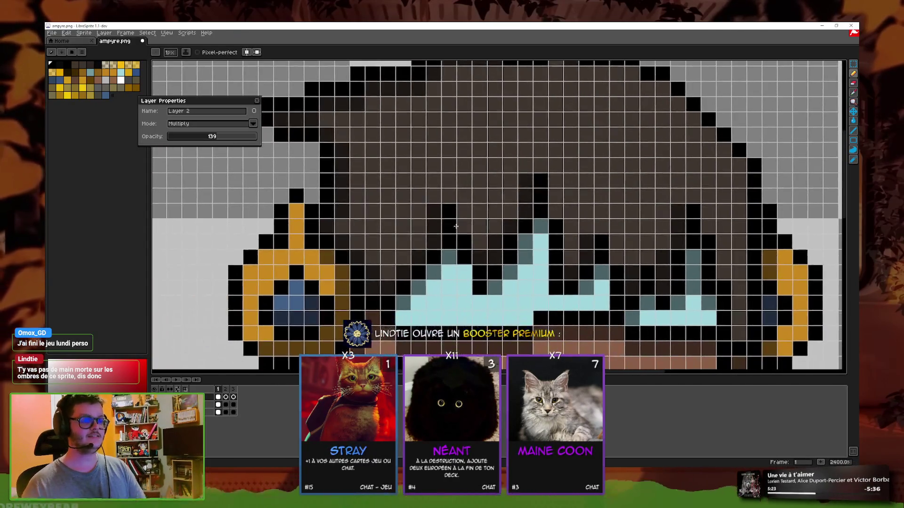
pyautogui.scroll(-1, 511, 316)
pyautogui.scroll(1, 508, 278)
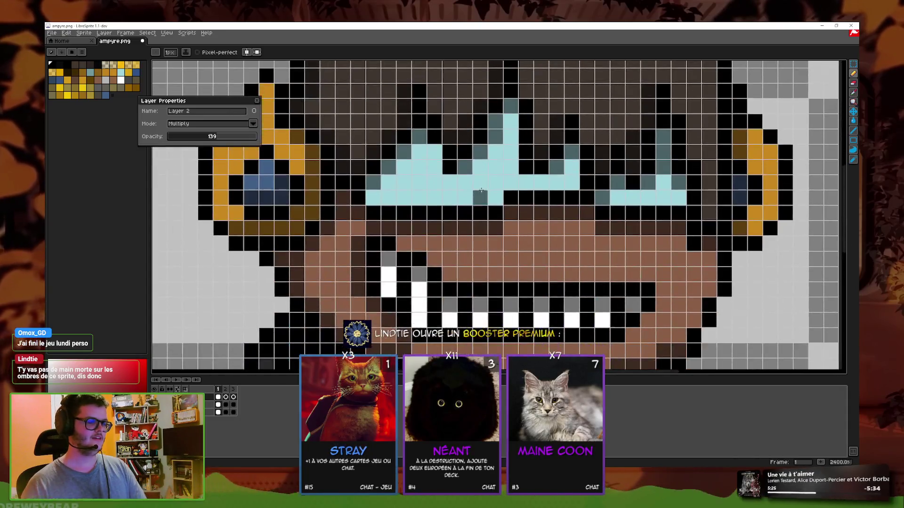
pyautogui.scroll(-1, 504, 235)
pyautogui.scroll(1, 501, 199)
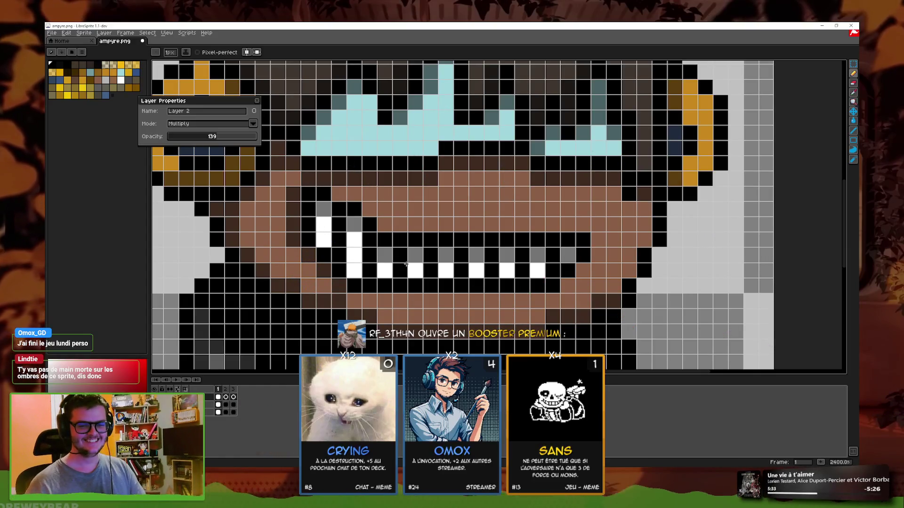
pyautogui.scroll(-7, 343, 234)
# - Zoom in and out repeatedly to inspect the armoured shoulders up close
pyautogui.scroll(-1, 344, 234)
pyautogui.scroll(3, 518, 243)
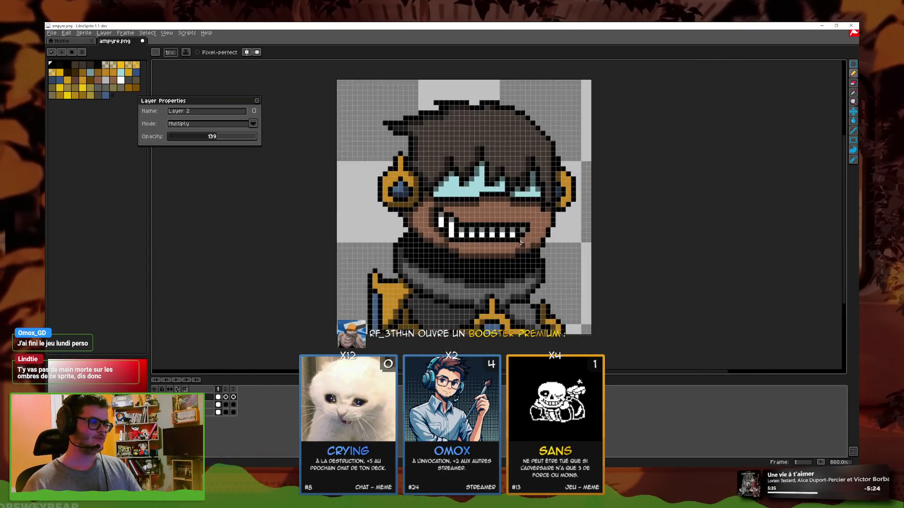
pyautogui.scroll(3, 518, 244)
pyautogui.scroll(-5, 516, 243)
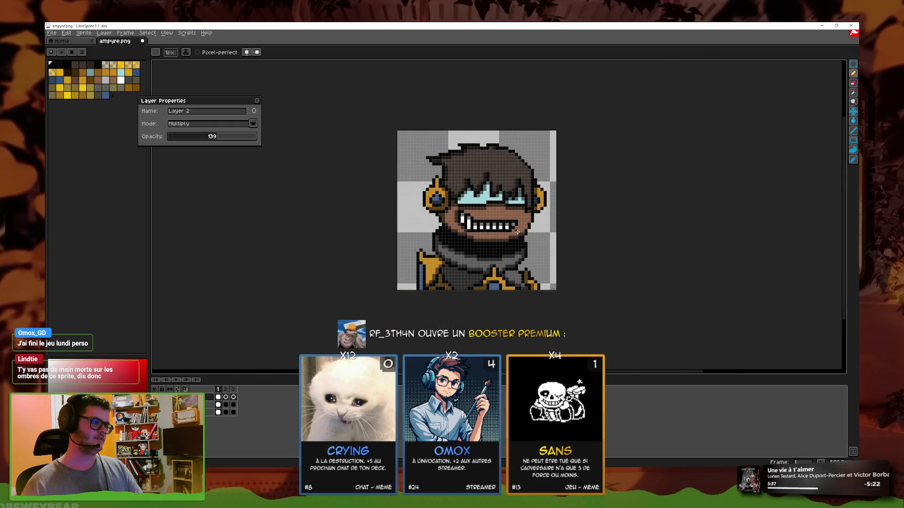
pyautogui.scroll(-1, 518, 232)
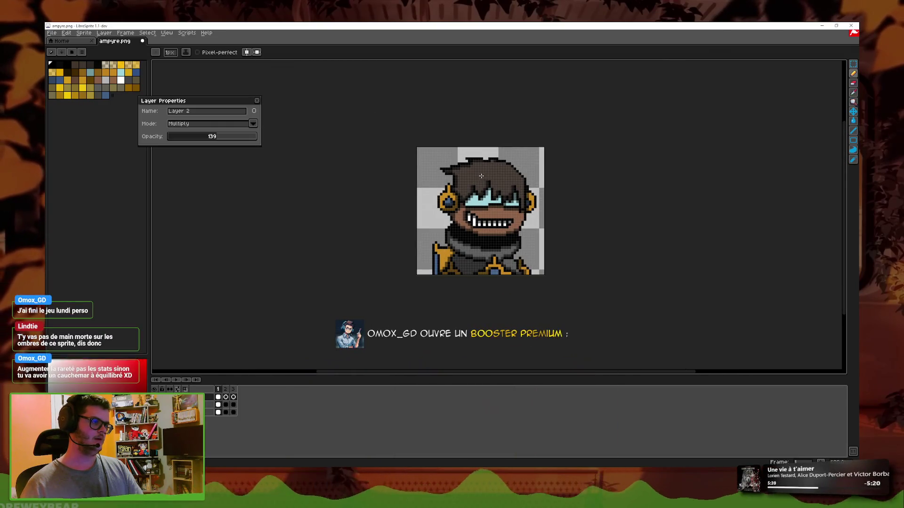
pyautogui.scroll(3, 497, 215)
pyautogui.scroll(-2, 400, 197)
pyautogui.scroll(1, 437, 250)
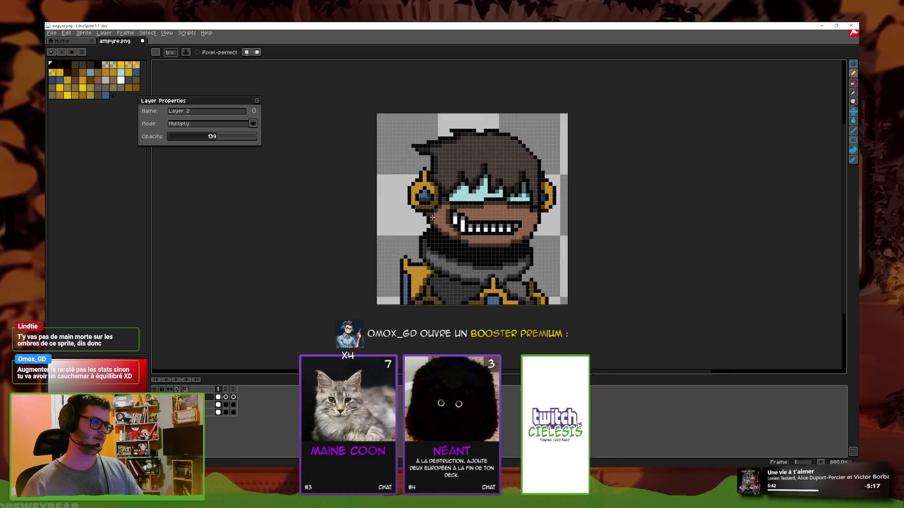
pyautogui.scroll(3, 470, 292)
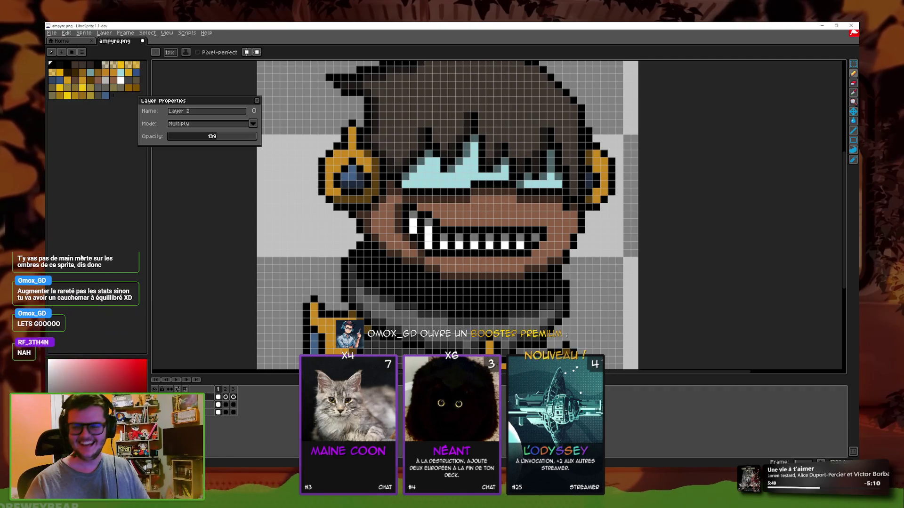
pyautogui.scroll(-2, 540, 197)
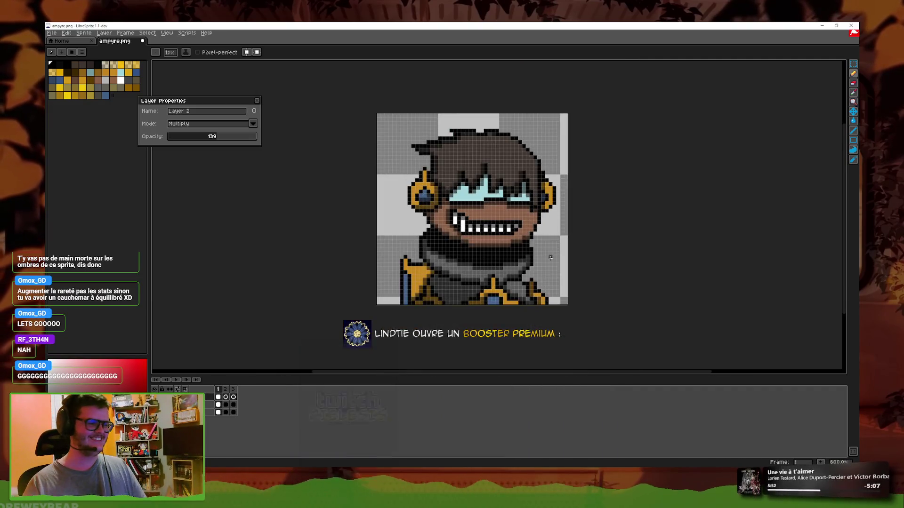
pyautogui.scroll(3, 540, 198)
pyautogui.scroll(1, 541, 197)
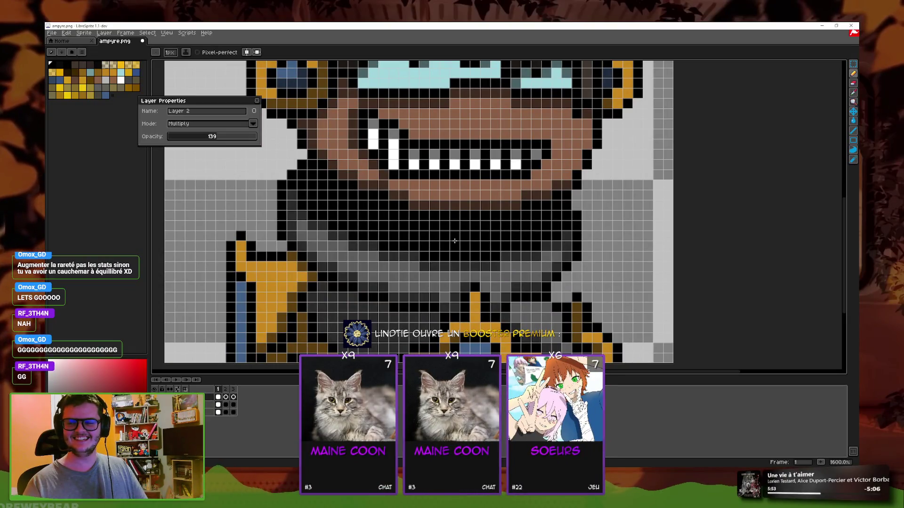
pyautogui.scroll(-3, 439, 267)
pyautogui.scroll(1, 405, 250)
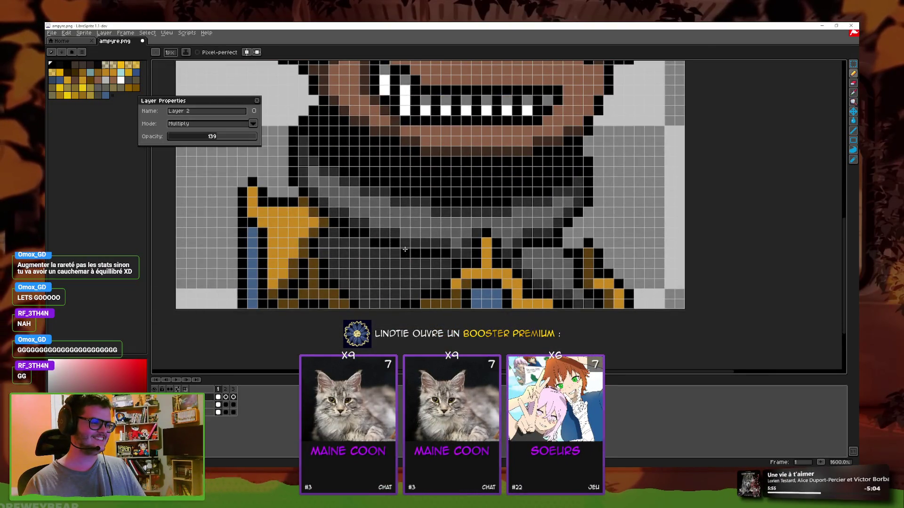
pyautogui.scroll(-3, 341, 179)
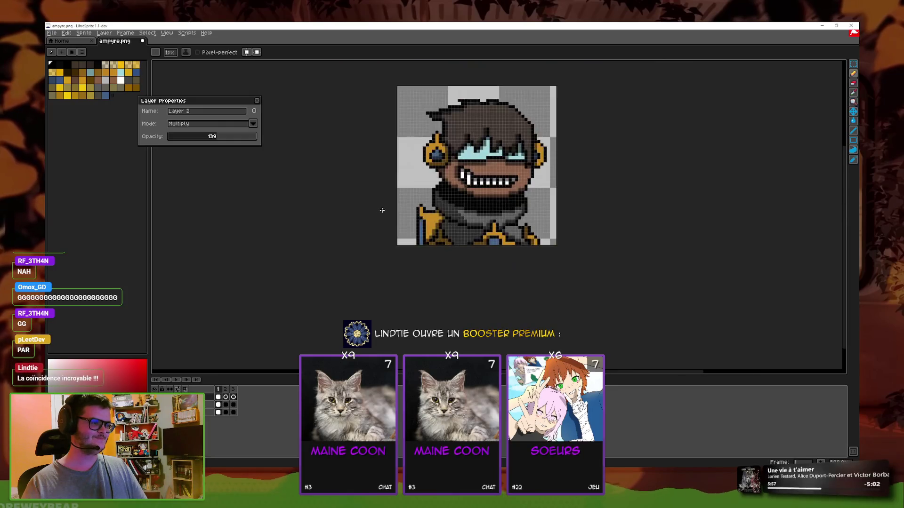
pyautogui.scroll(-1, 517, 222)
pyautogui.scroll(1, 516, 222)
pyautogui.scroll(1, 516, 223)
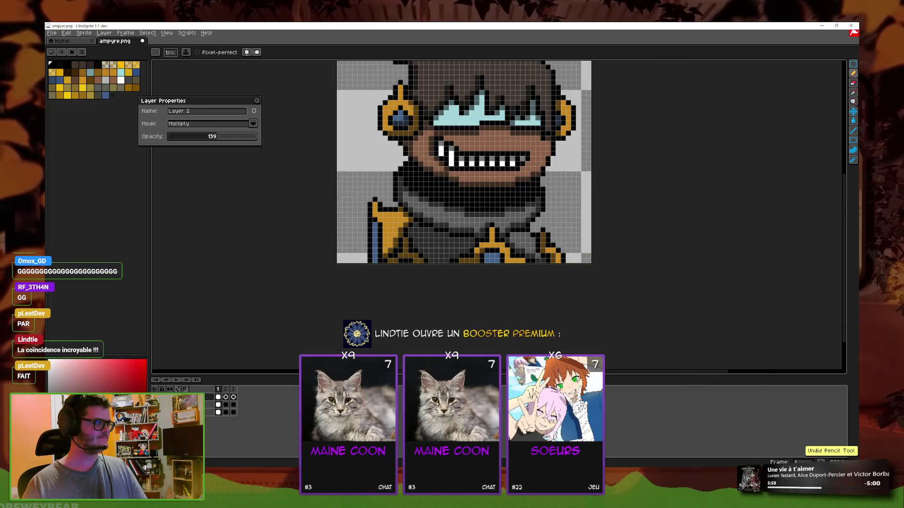
pyautogui.scroll(1, 548, 173)
pyautogui.scroll(-1, 468, 220)
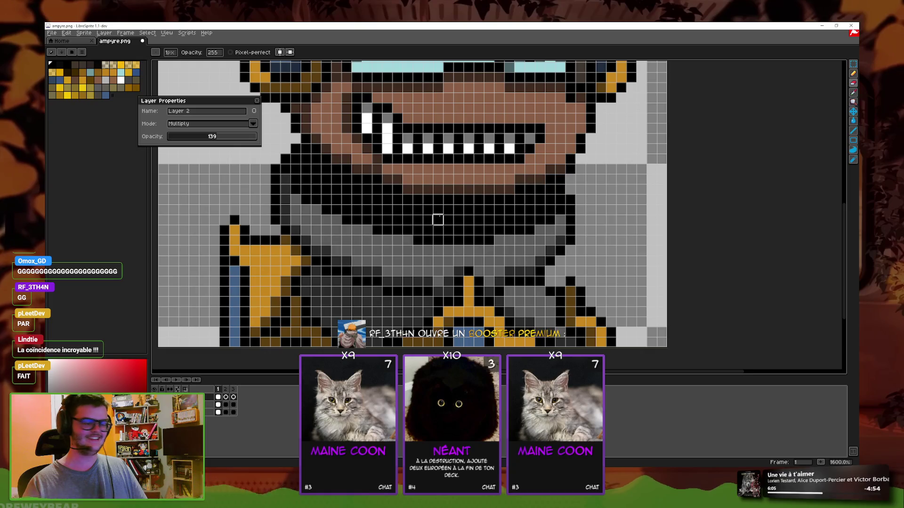
pyautogui.scroll(-3, 438, 219)
pyautogui.scroll(-1, 470, 218)
pyautogui.scroll(-1, 508, 216)
pyautogui.scroll(-2, 542, 216)
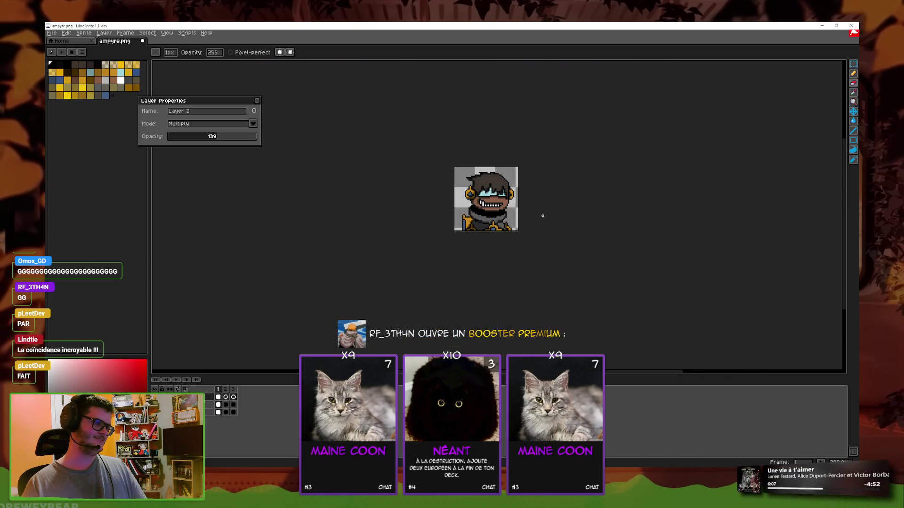
pyautogui.scroll(1, 541, 217)
pyautogui.scroll(2, 534, 228)
pyautogui.scroll(1, 529, 233)
pyautogui.scroll(-1, 476, 250)
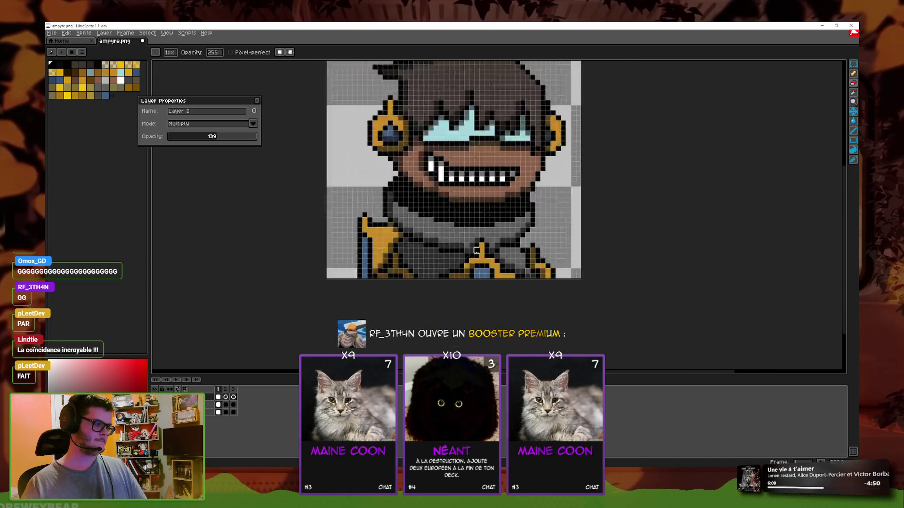
pyautogui.scroll(-3, 476, 250)
pyautogui.scroll(-1, 523, 248)
pyautogui.scroll(3, 499, 251)
pyautogui.scroll(1, 461, 256)
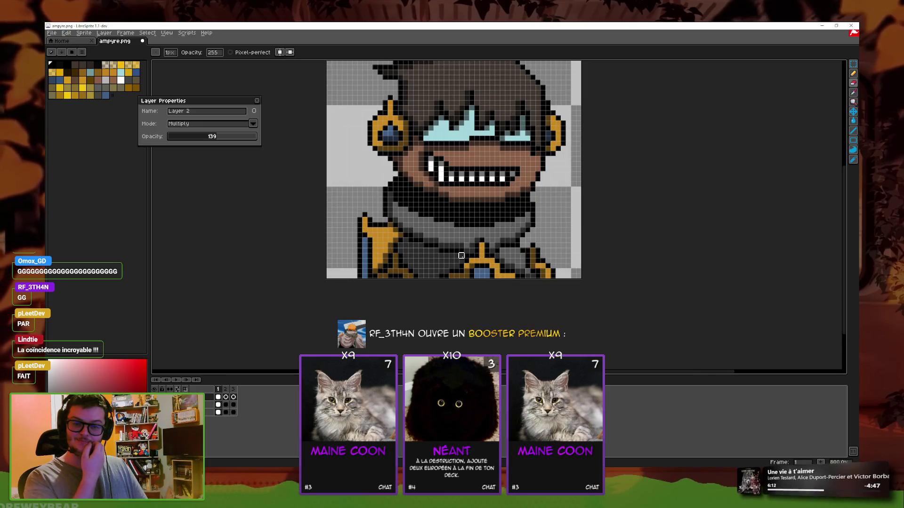
pyautogui.scroll(1, 446, 240)
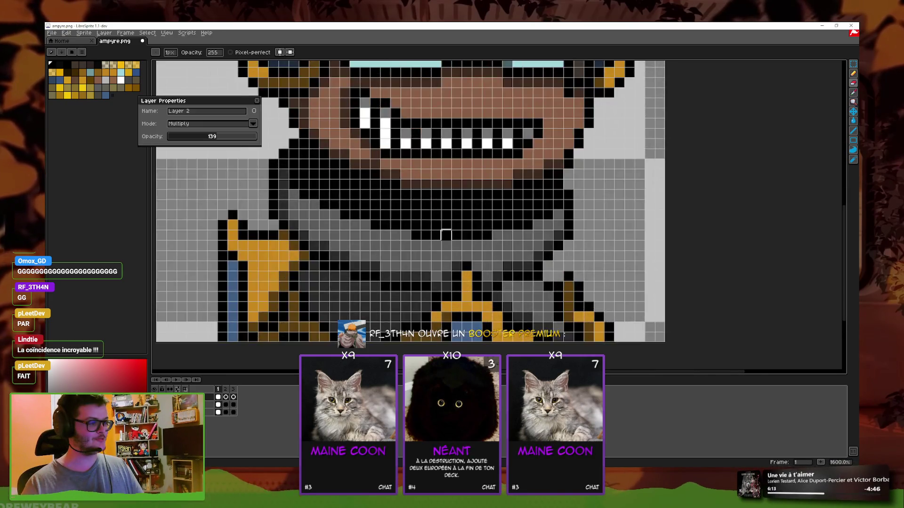
pyautogui.scroll(-1, 438, 238)
pyautogui.scroll(1, 424, 236)
pyautogui.scroll(1, 425, 234)
# - Pan across the lower bust to centre the view on the armoured shoulders
pyautogui.moveTo(425, 234); pyautogui.dragTo(430, 227)
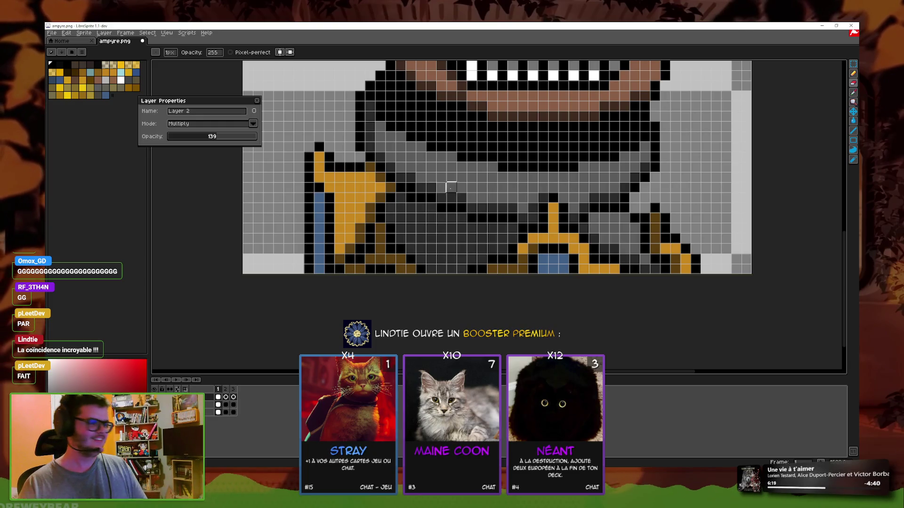
pyautogui.moveTo(450, 187); pyautogui.dragTo(483, 176)
pyautogui.moveTo(676, 135); pyautogui.dragTo(447, 206)
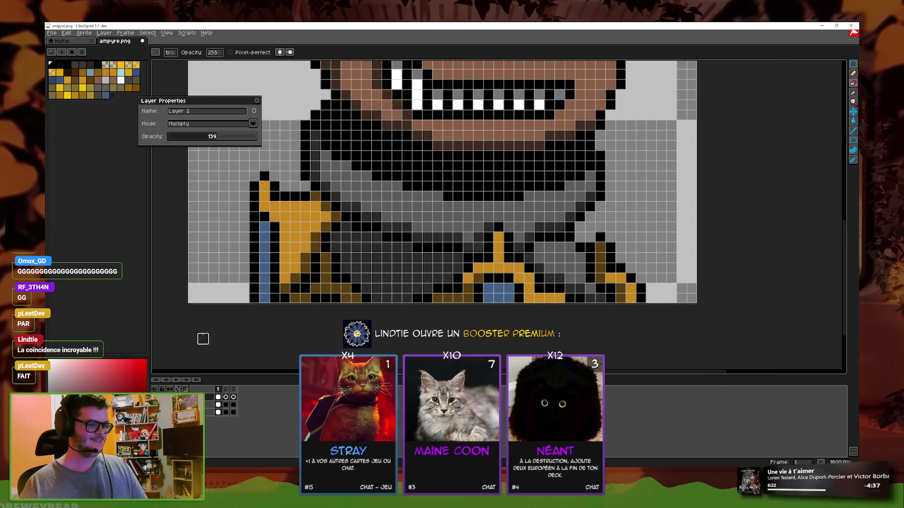
# - Sample the blue armour-trim colour with the Eyedropper and return to the Pencil
pyautogui.press('i')
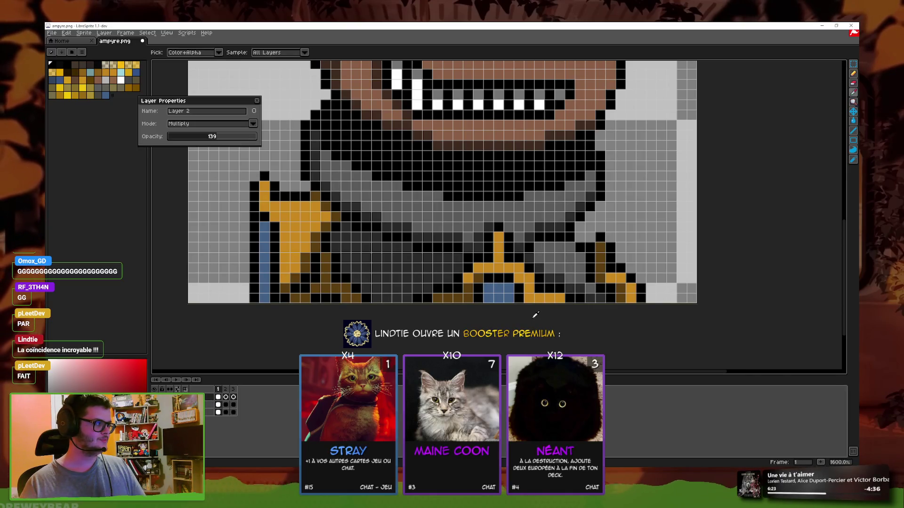
pyautogui.click(510, 285)
pyautogui.click(853, 74)
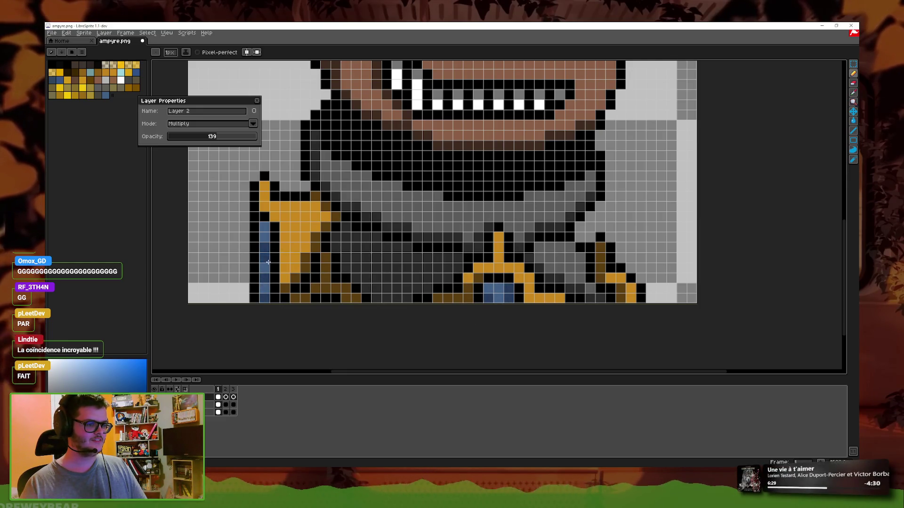
pyautogui.scroll(-3, 505, 329)
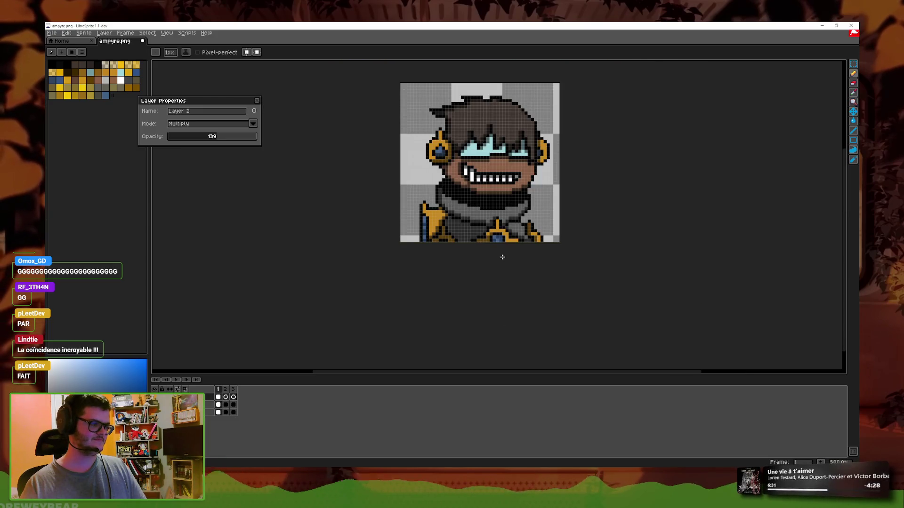
pyautogui.scroll(4, 434, 247)
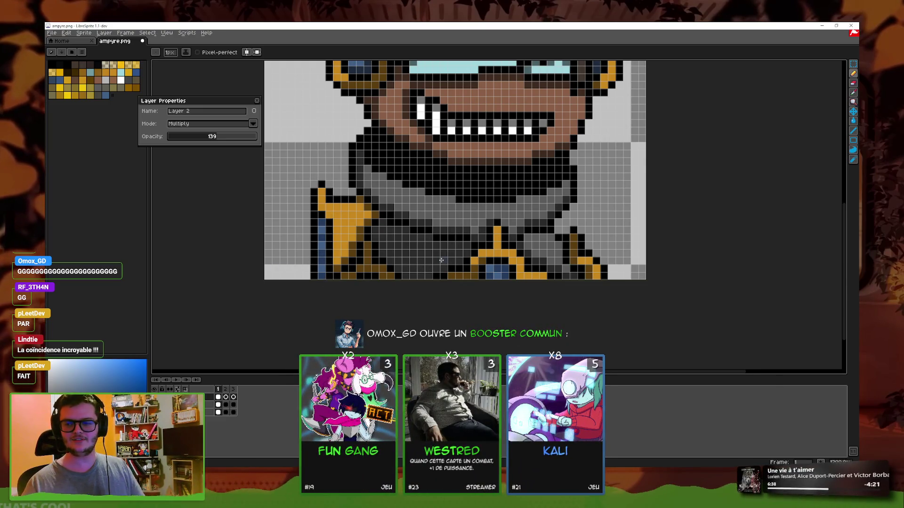
pyautogui.scroll(-4, 609, 215)
pyautogui.scroll(2, 563, 245)
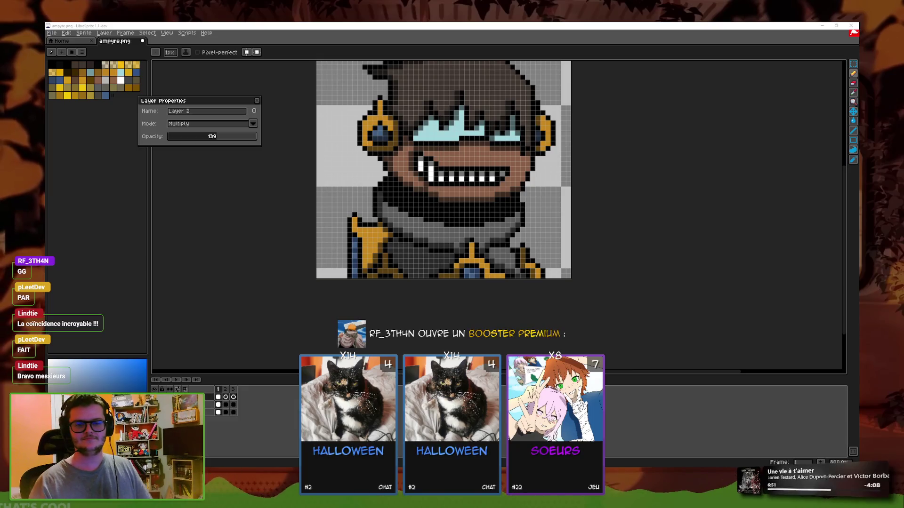
pyautogui.press('+')
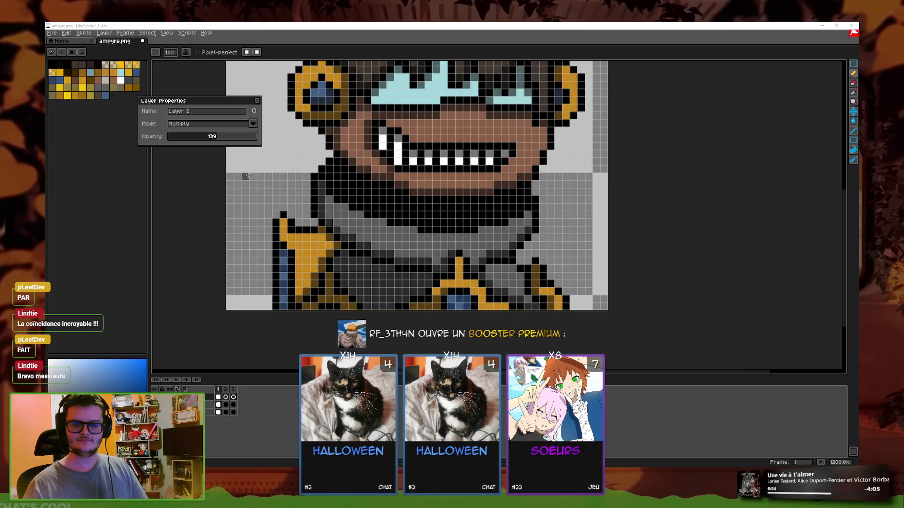
pyautogui.press('-')
pyautogui.press('+')
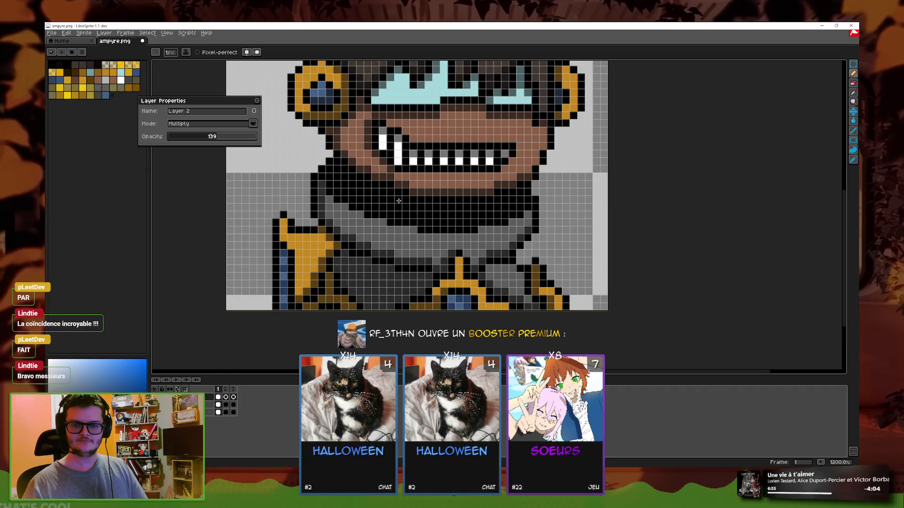
pyautogui.moveTo(399, 201); pyautogui.dragTo(379, 131)
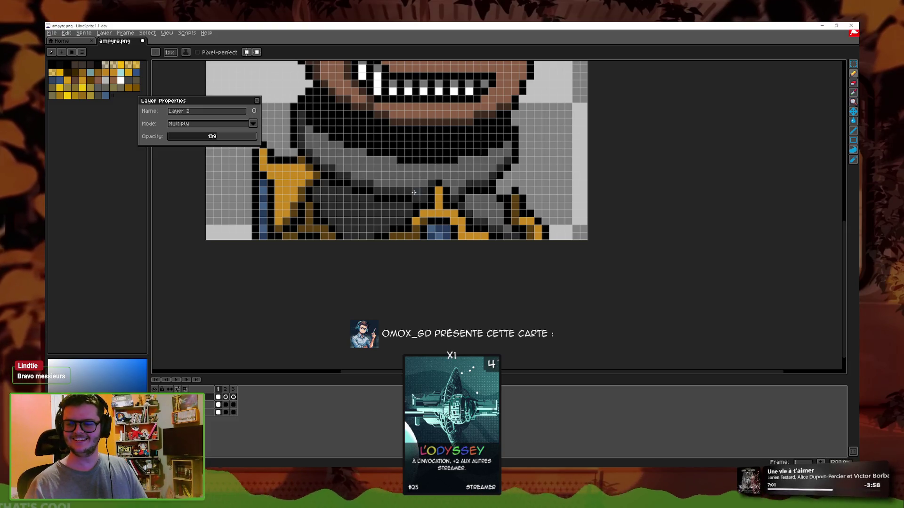
pyautogui.scroll(2, 472, 223)
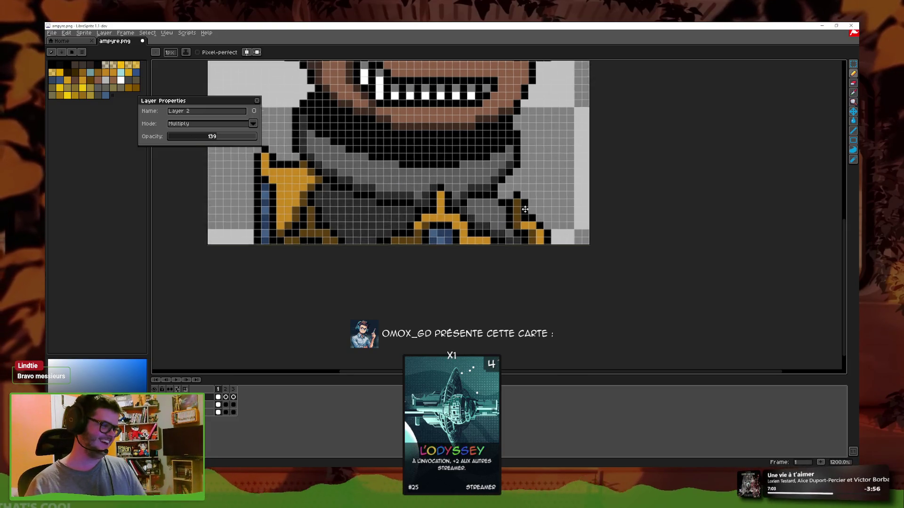
pyautogui.scroll(3, 513, 260)
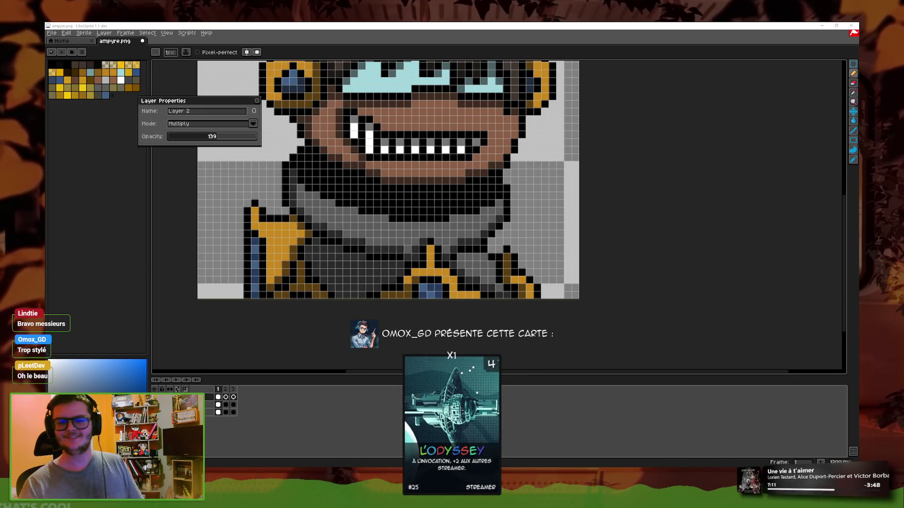
pyautogui.press('+')
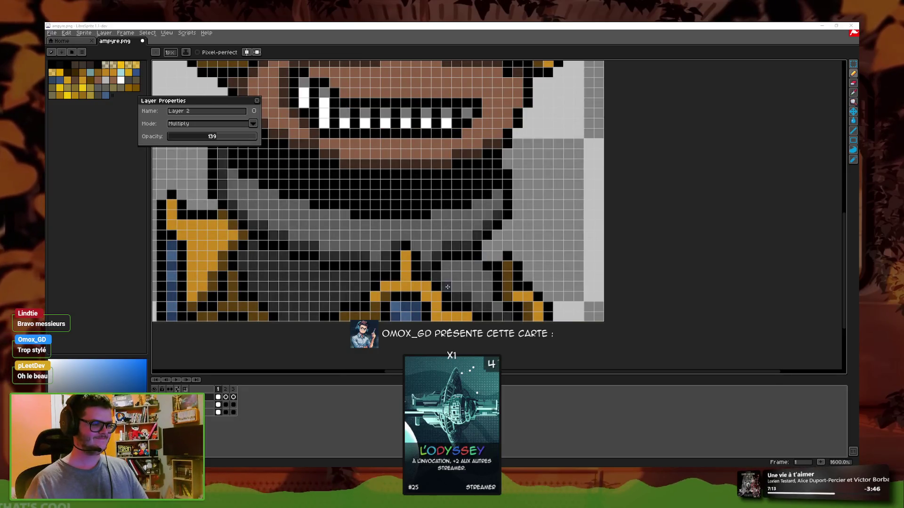
pyautogui.scroll(-2, 447, 286)
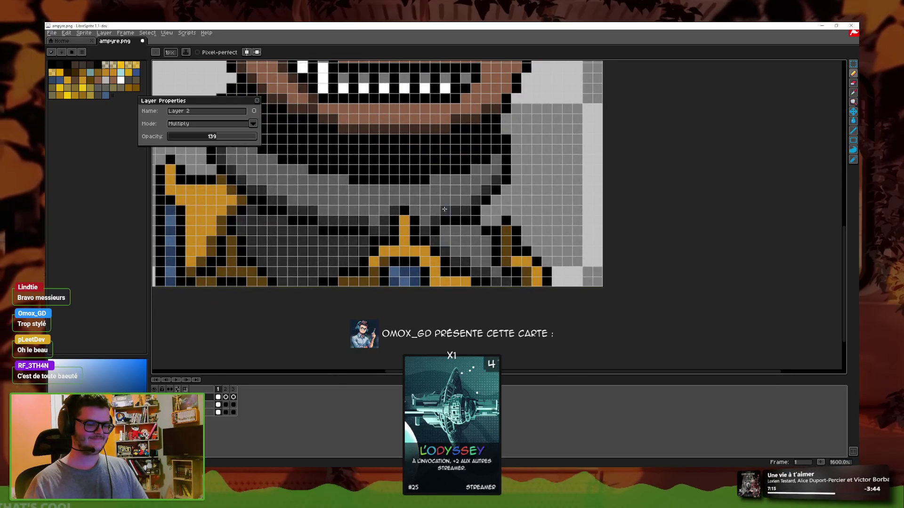
pyautogui.scroll(1, 444, 209)
pyautogui.press('-')
pyautogui.press('-')
pyautogui.press('-')
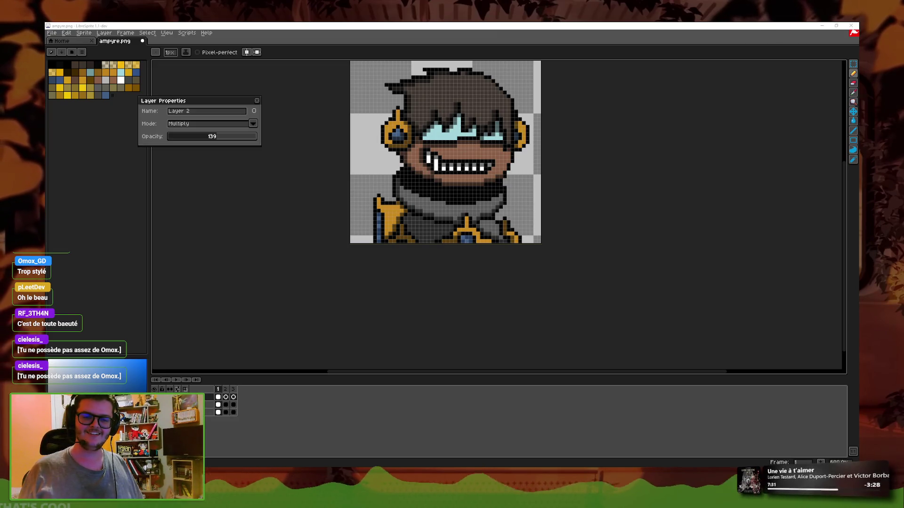
pyautogui.scroll(2, 552, 217)
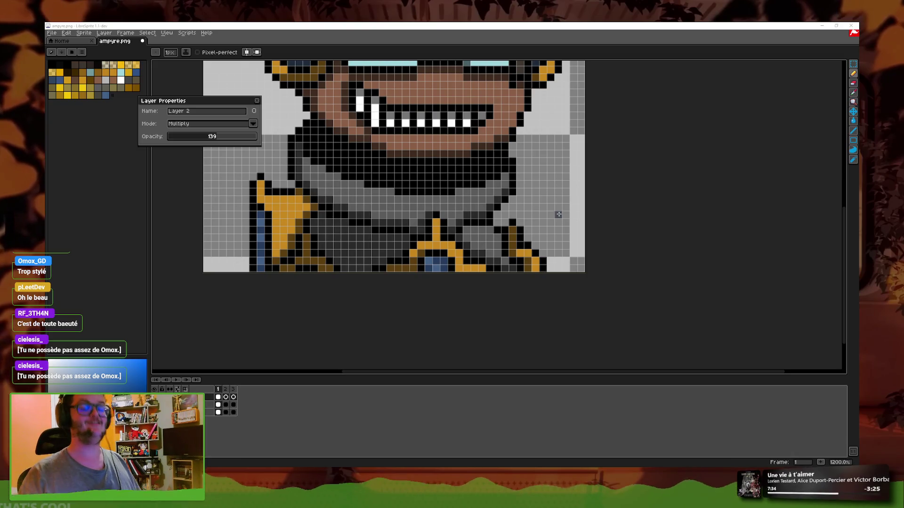
pyautogui.moveTo(617, 231); pyautogui.dragTo(625, 270)
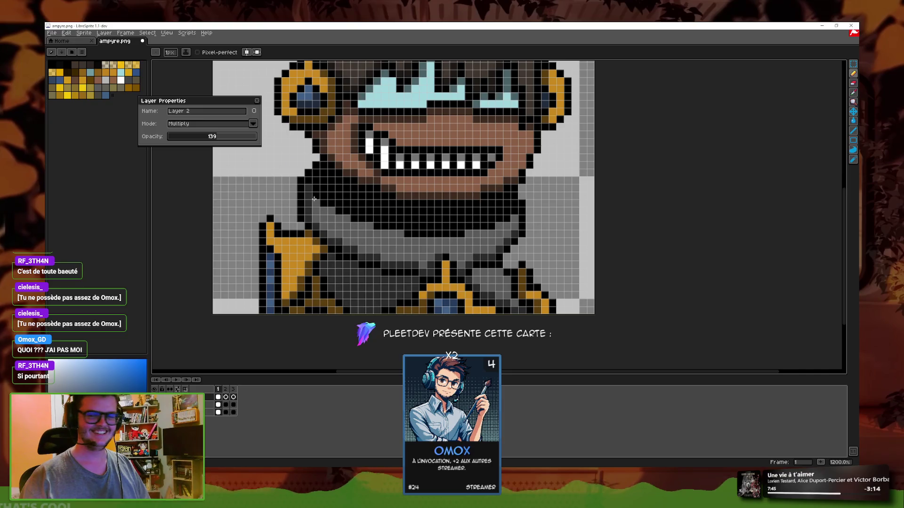
pyautogui.scroll(1, 407, 194)
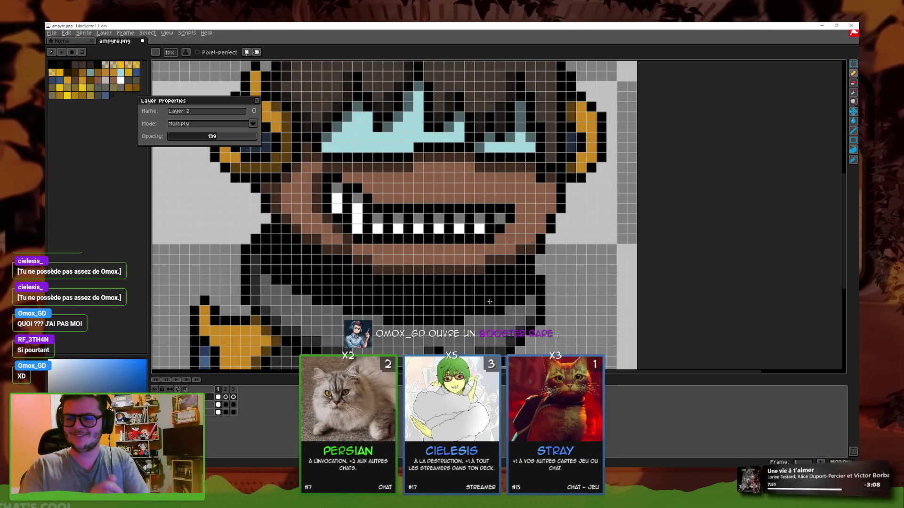
pyautogui.scroll(-2, 467, 262)
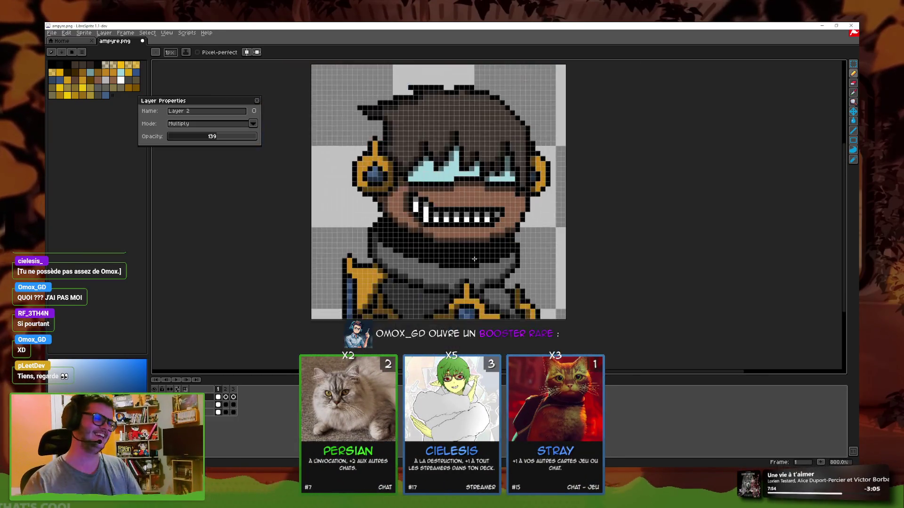
pyautogui.scroll(-1, 468, 235)
pyautogui.scroll(-1, 470, 209)
pyautogui.scroll(3, 469, 209)
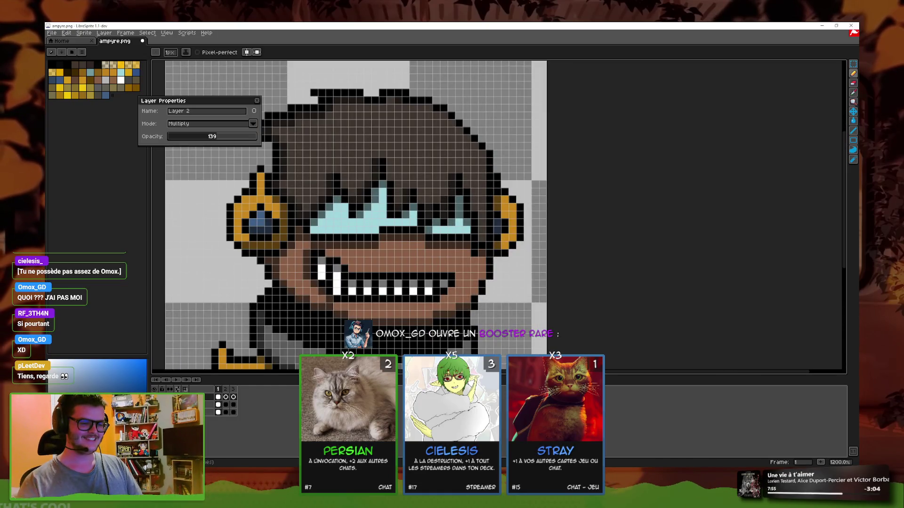
pyautogui.press('Delete')
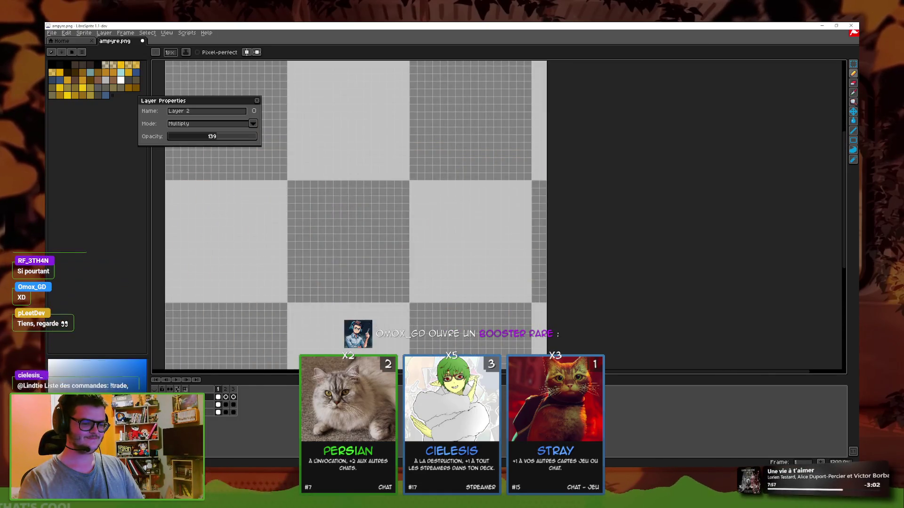
pyautogui.hotkey('ctrl', 'z')
pyautogui.hotkey('ctrl', 'y')
pyautogui.hotkey('ctrl', 'z')
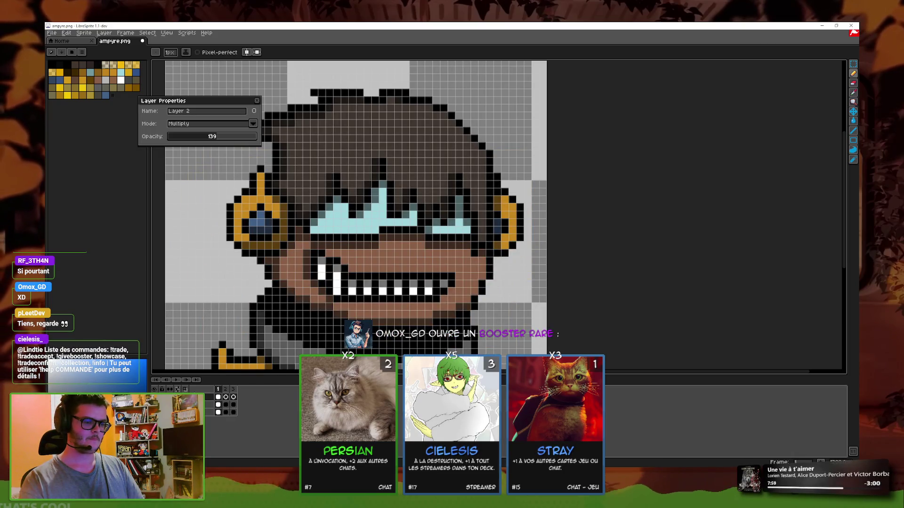
pyautogui.scroll(-3, 492, 247)
pyautogui.scroll(-1, 492, 247)
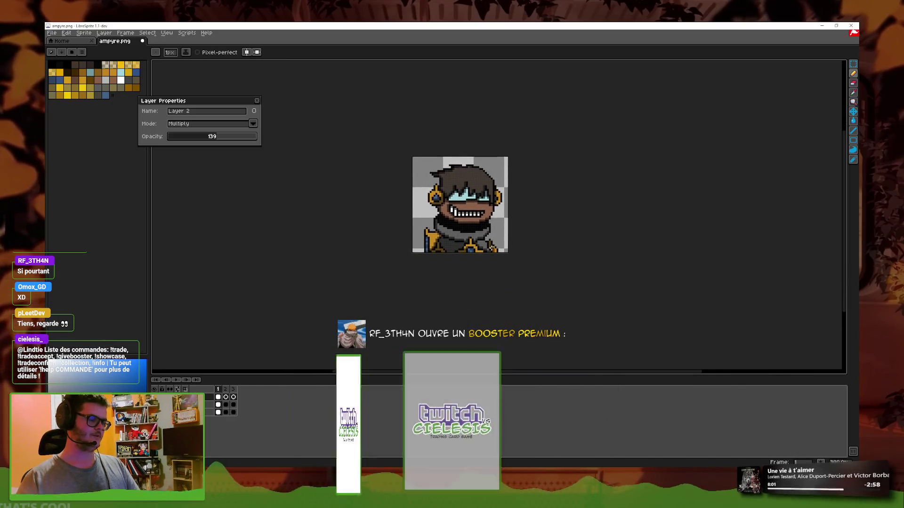
pyautogui.scroll(3, 496, 209)
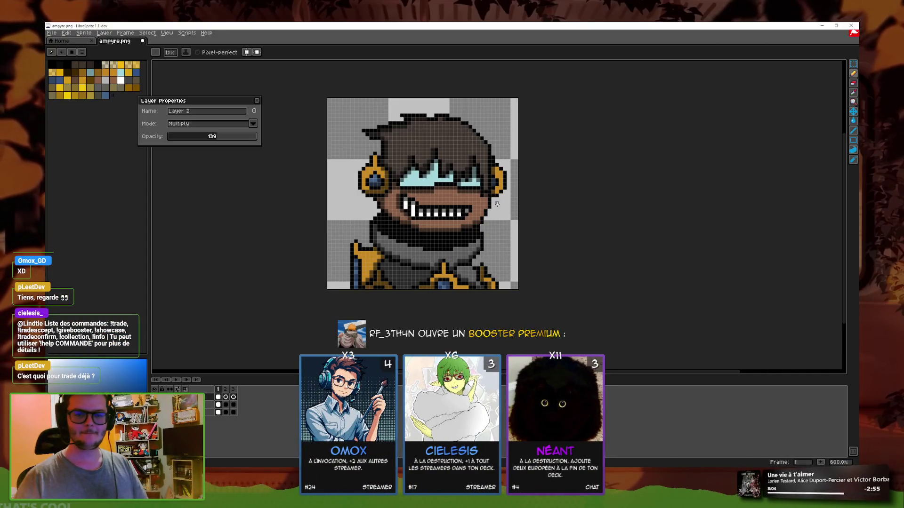
pyautogui.scroll(1, 497, 204)
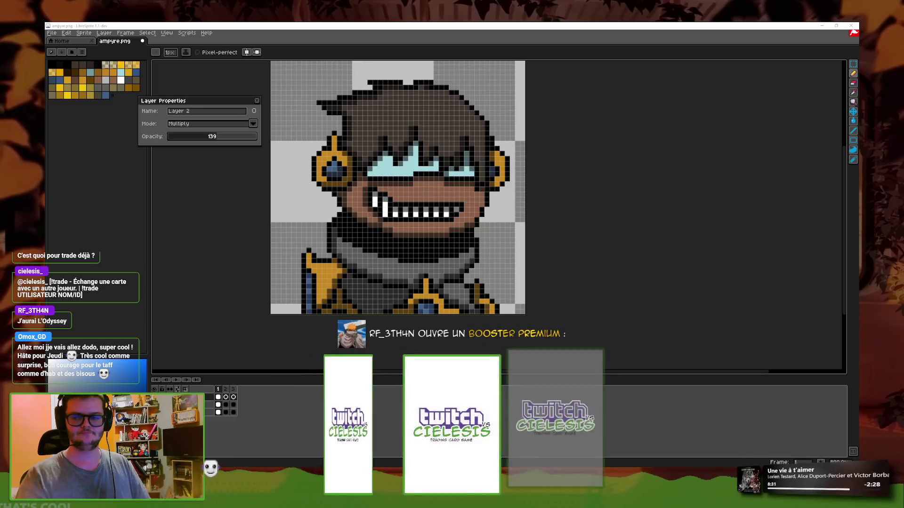
# - Zoom and pan to bring the face and head into view
pyautogui.scroll(2, 385, 204)
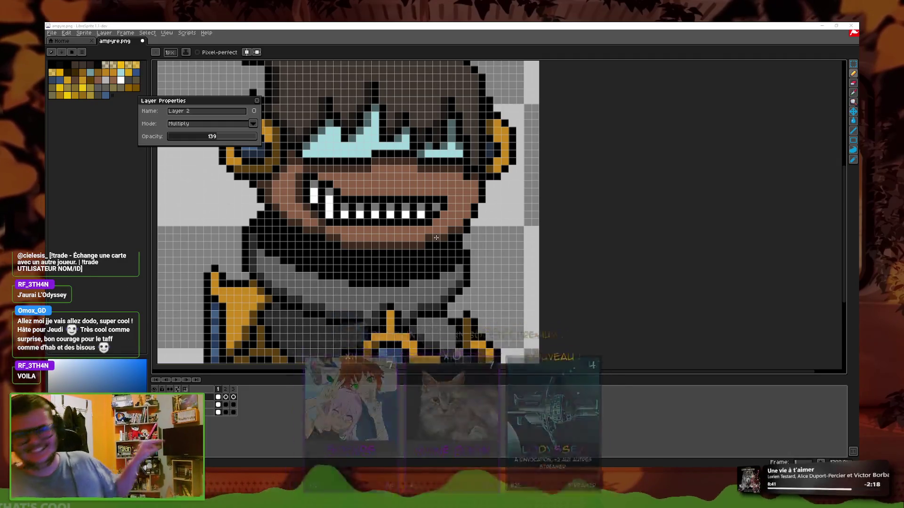
pyautogui.scroll(-3, 431, 238)
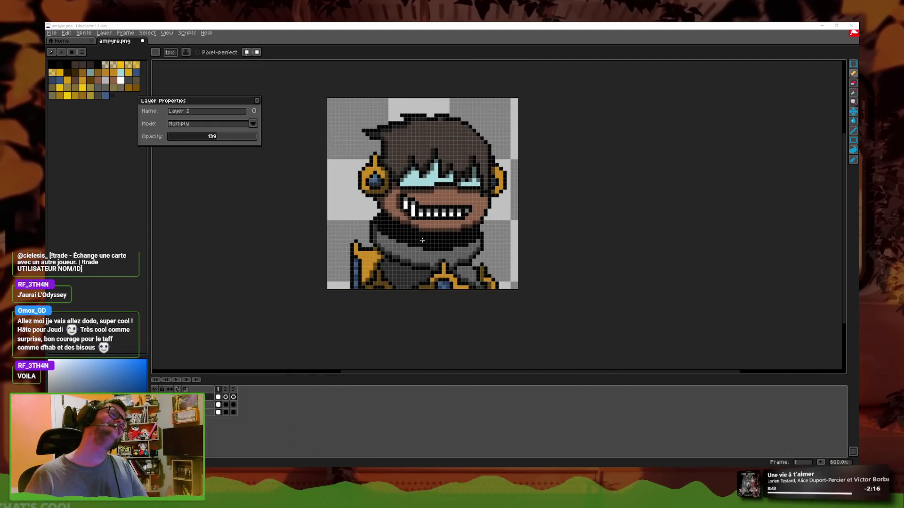
pyautogui.scroll(1, 425, 240)
pyautogui.scroll(2, 222, 215)
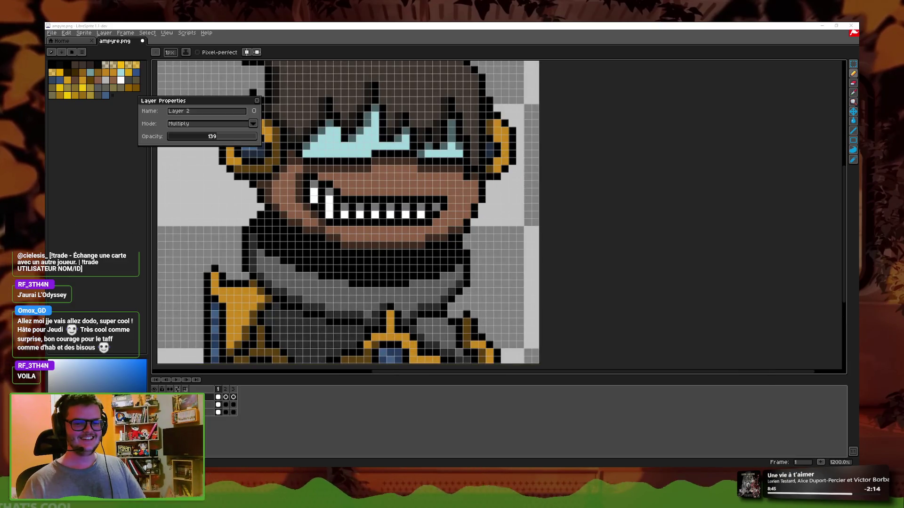
pyautogui.moveTo(519, 233); pyautogui.dragTo(564, 302)
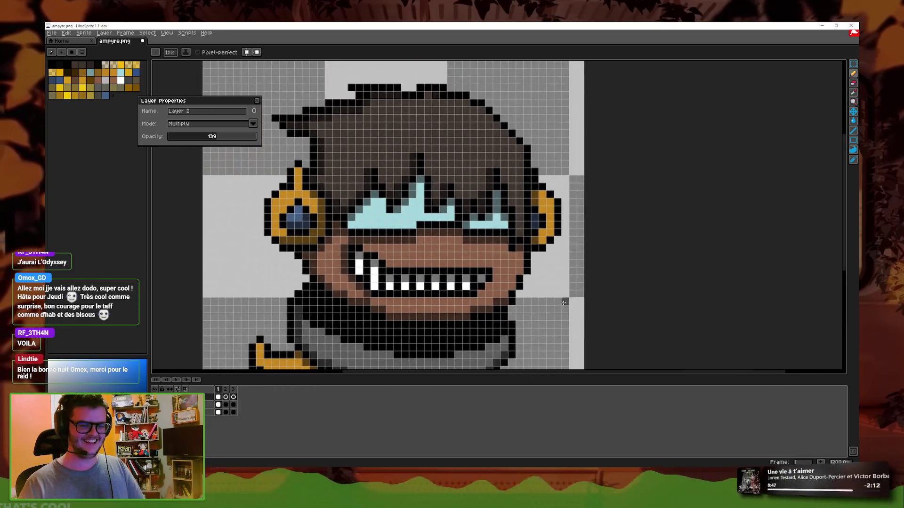
# - Zoom around the collar and blue chest gem, then switch to the Eyedropper
pyautogui.scroll(-1, 564, 302)
pyautogui.scroll(1, 426, 219)
pyautogui.scroll(1, 426, 218)
pyautogui.scroll(1, 426, 219)
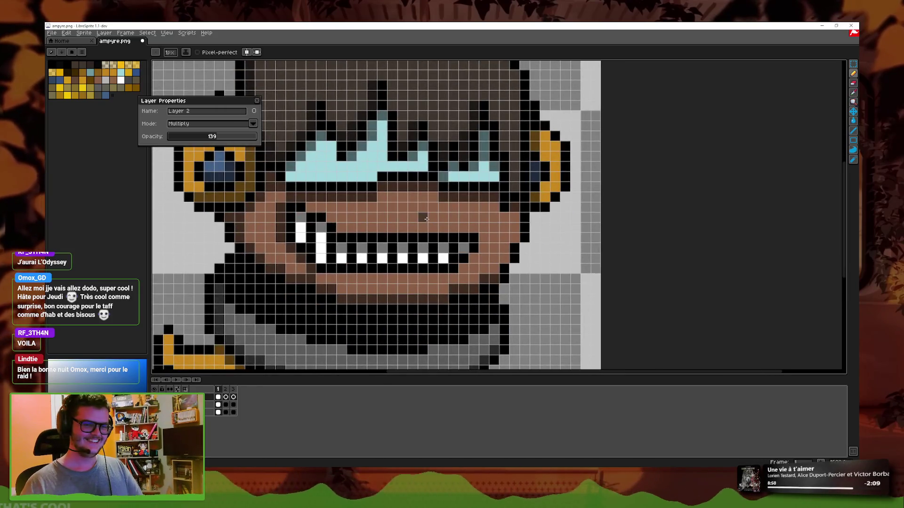
pyautogui.scroll(-2, 375, 285)
pyautogui.scroll(-2, 405, 263)
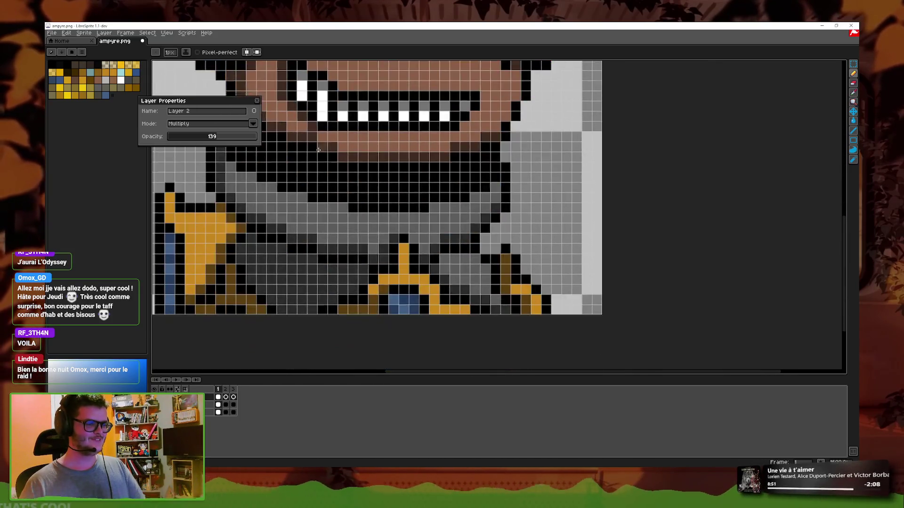
pyautogui.scroll(-3, 437, 245)
pyautogui.scroll(3, 437, 245)
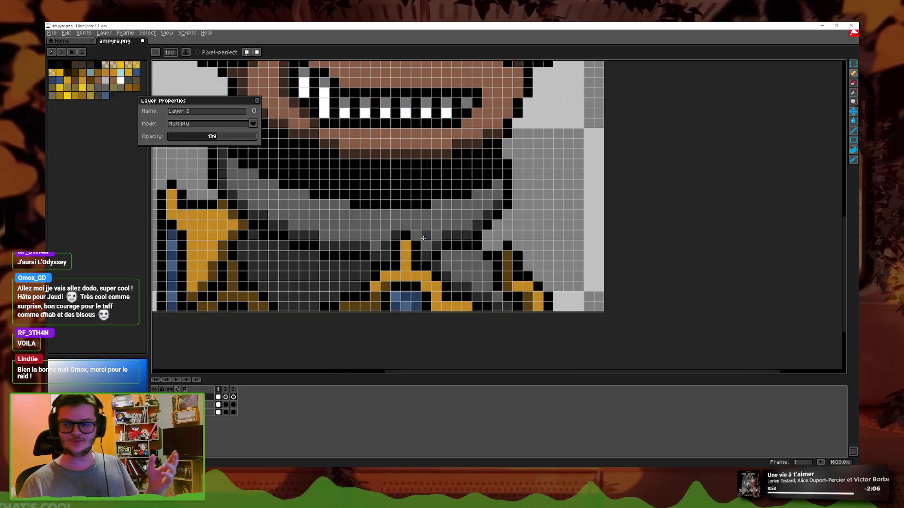
pyautogui.scroll(2, 423, 238)
pyautogui.scroll(1, 410, 242)
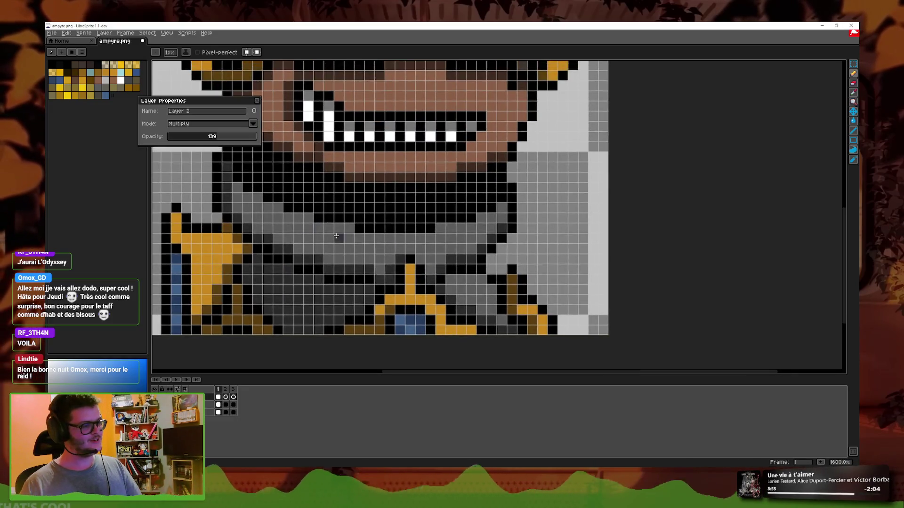
pyautogui.scroll(-1, 391, 249)
pyautogui.scroll(-2, 438, 276)
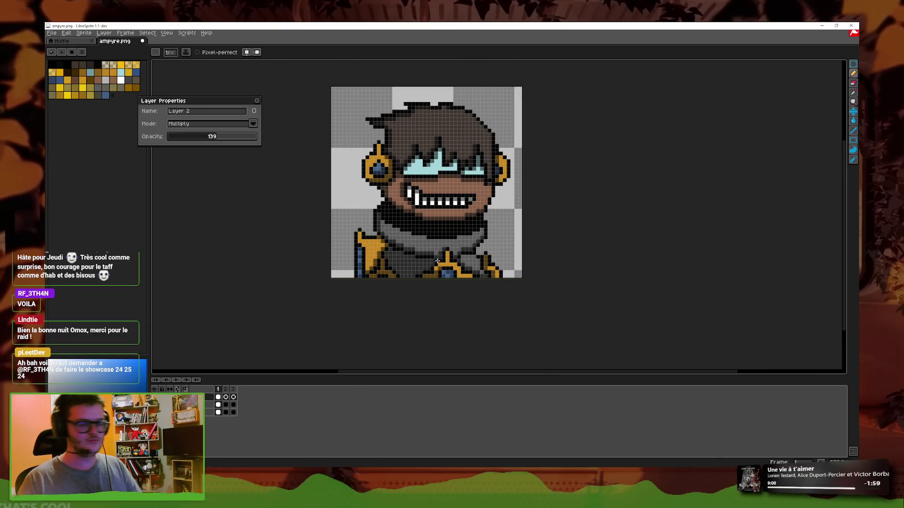
pyautogui.scroll(1, 496, 215)
pyautogui.click(854, 93)
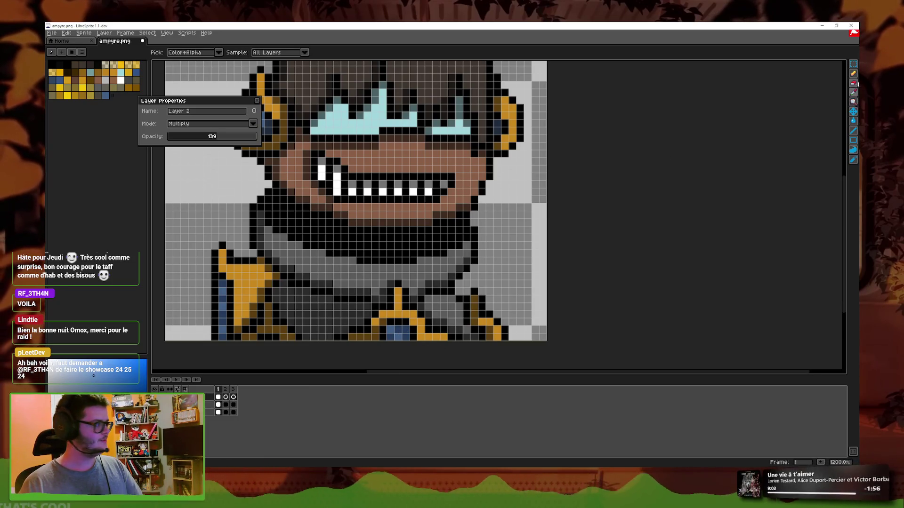
pyautogui.press('b')
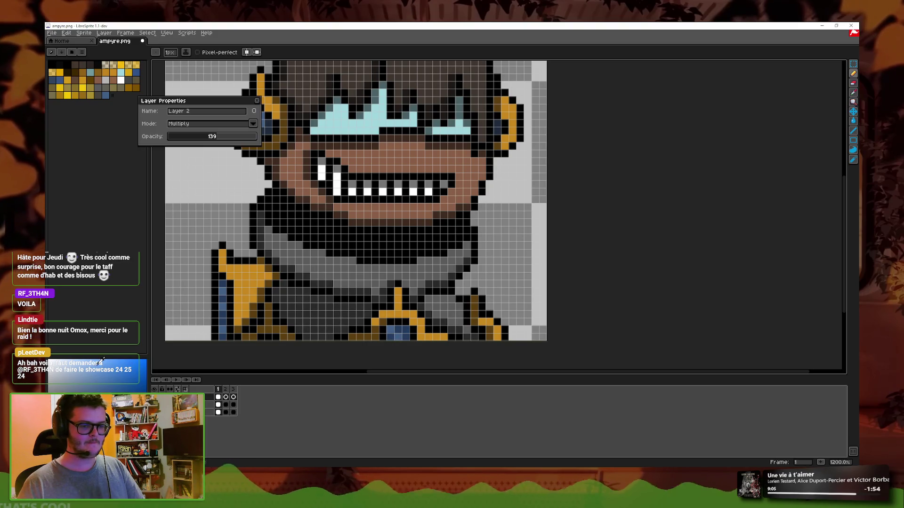
pyautogui.scroll(1, 426, 259)
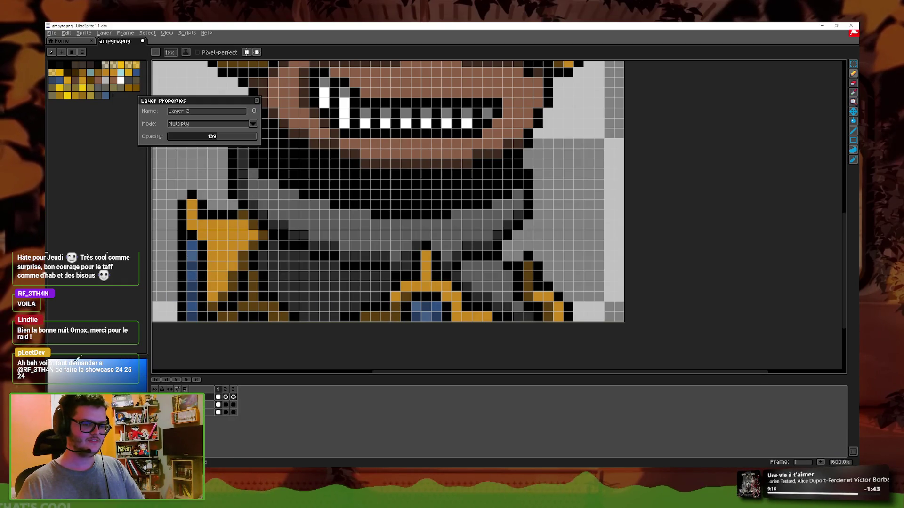
pyautogui.click(207, 404)
pyautogui.hotkey('ctrl', 'z')
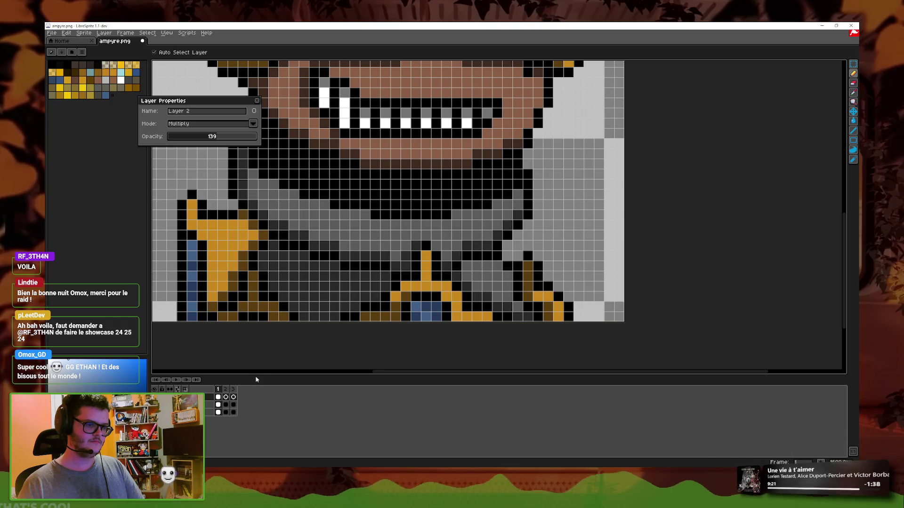
pyautogui.scroll(-1, 404, 267)
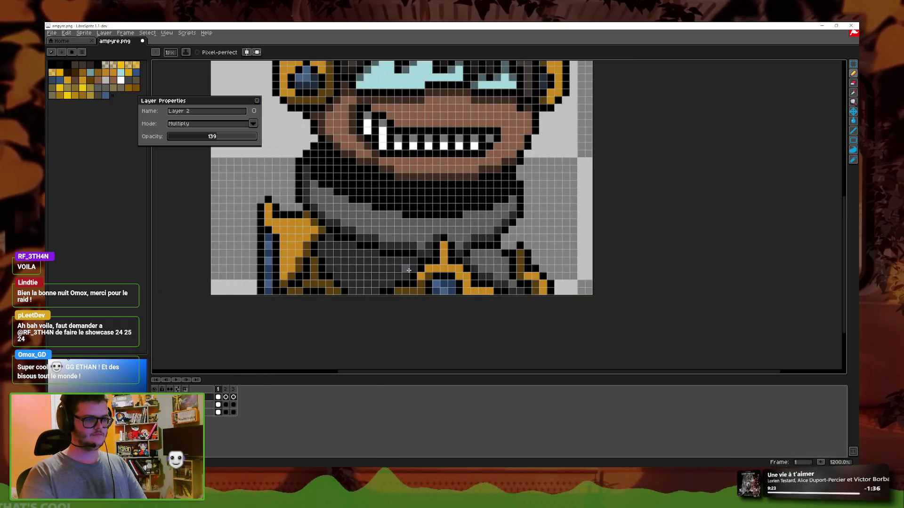
pyautogui.click(853, 83)
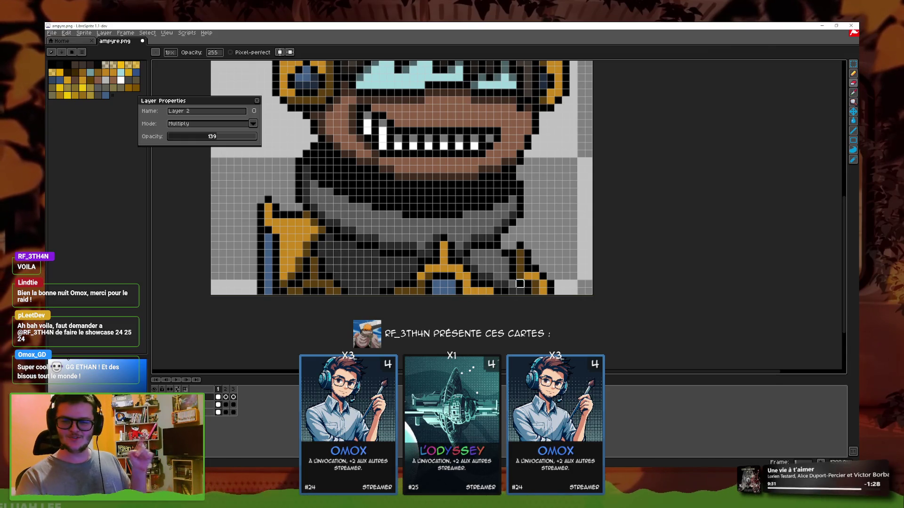
pyautogui.press('b')
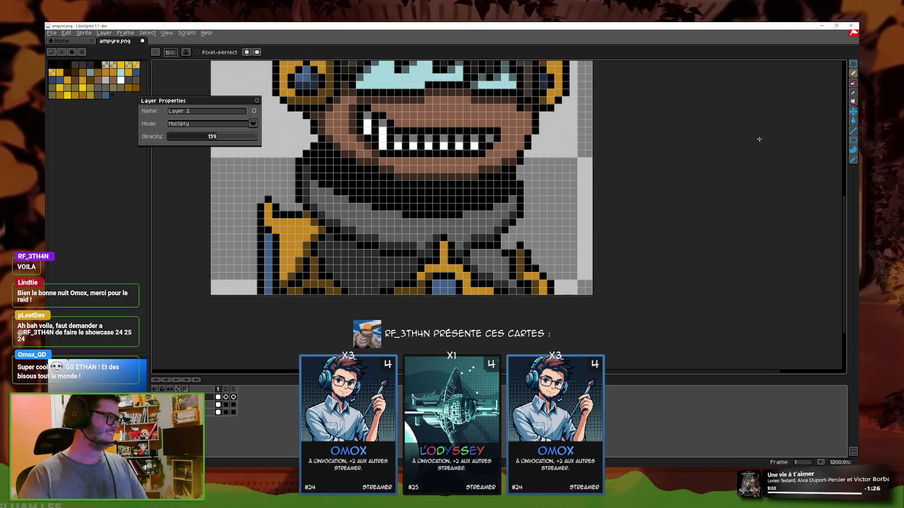
pyautogui.scroll(2, 759, 140)
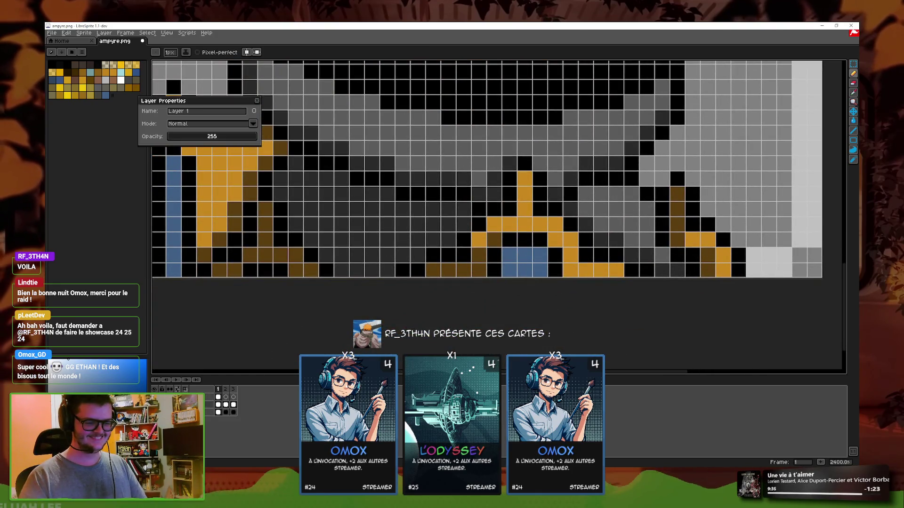
pyautogui.moveTo(171, 74); pyautogui.dragTo(222, 94)
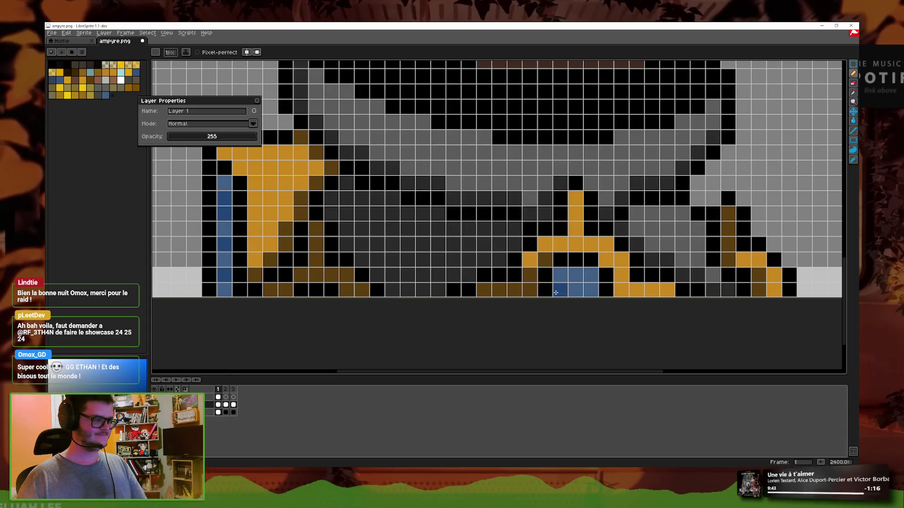
pyautogui.scroll(3, 470, 235)
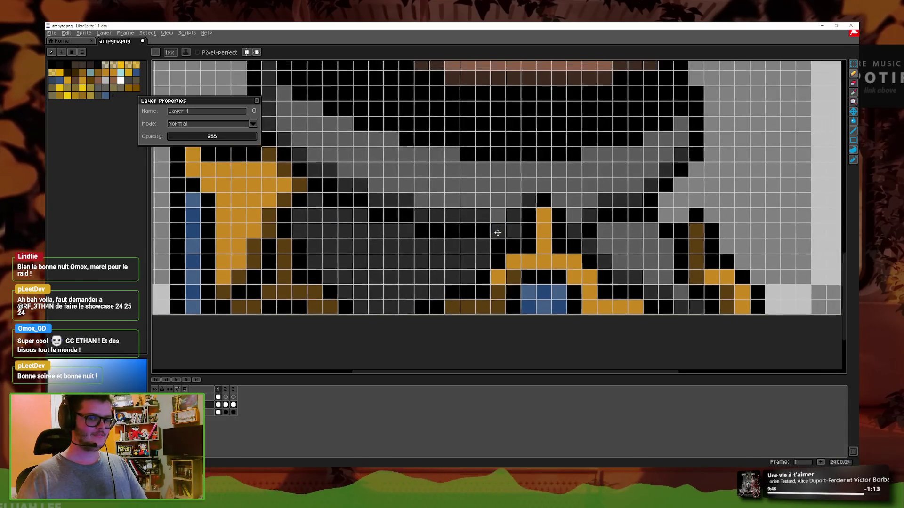
pyautogui.hscroll(5, 517, 259)
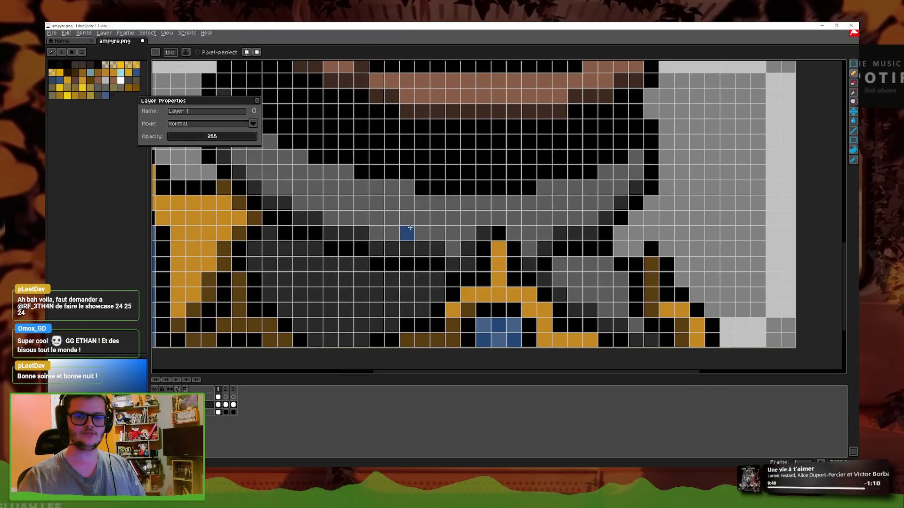
pyautogui.scroll(-1, 410, 227)
pyautogui.scroll(-1, 576, 257)
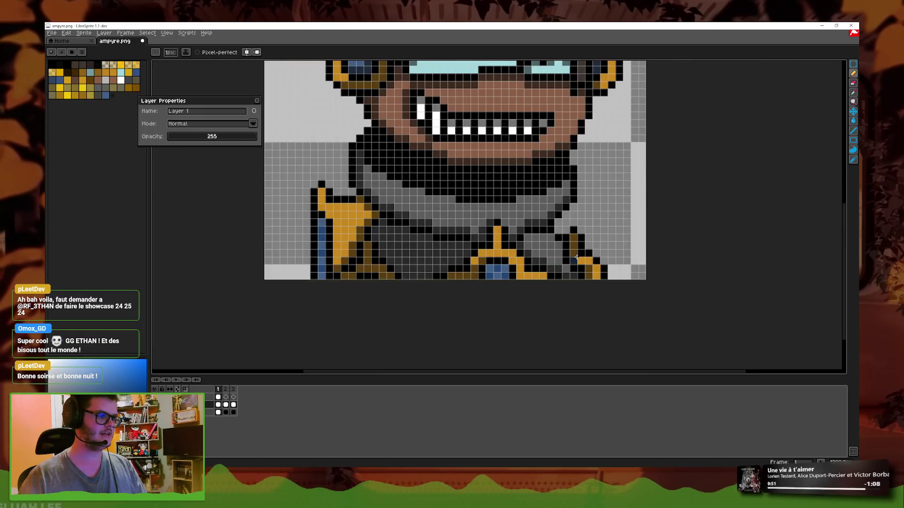
# - Briefly select the Eraser, then return to the Pencil with B
pyautogui.scroll(-1, 576, 257)
pyautogui.scroll(3, 471, 212)
pyautogui.scroll(3, 357, 145)
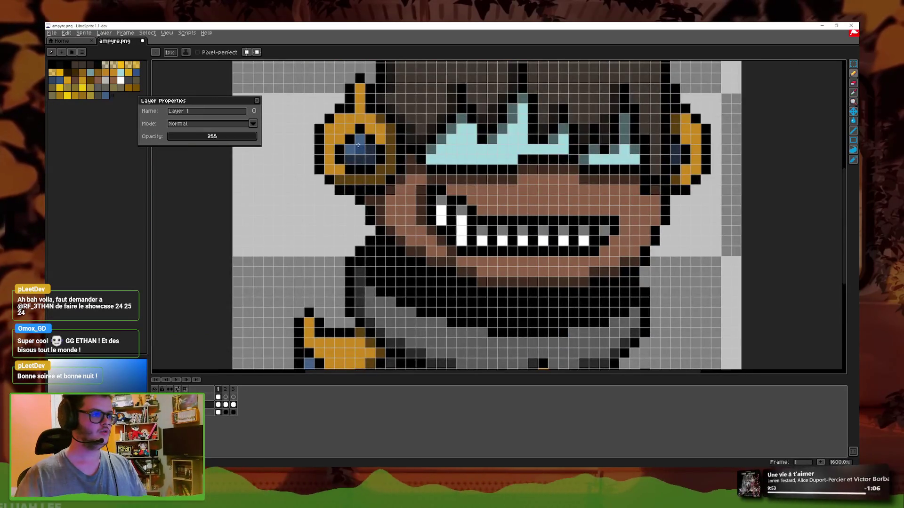
pyautogui.click(855, 84)
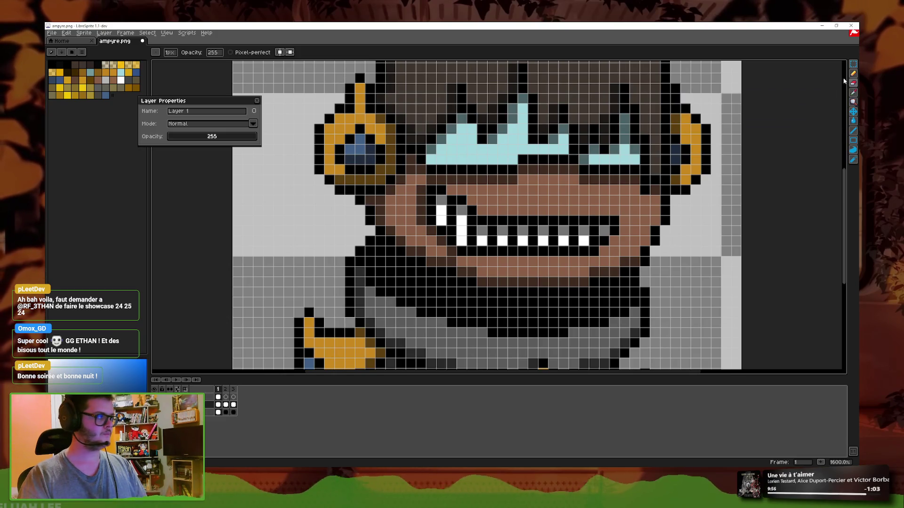
pyautogui.press('b')
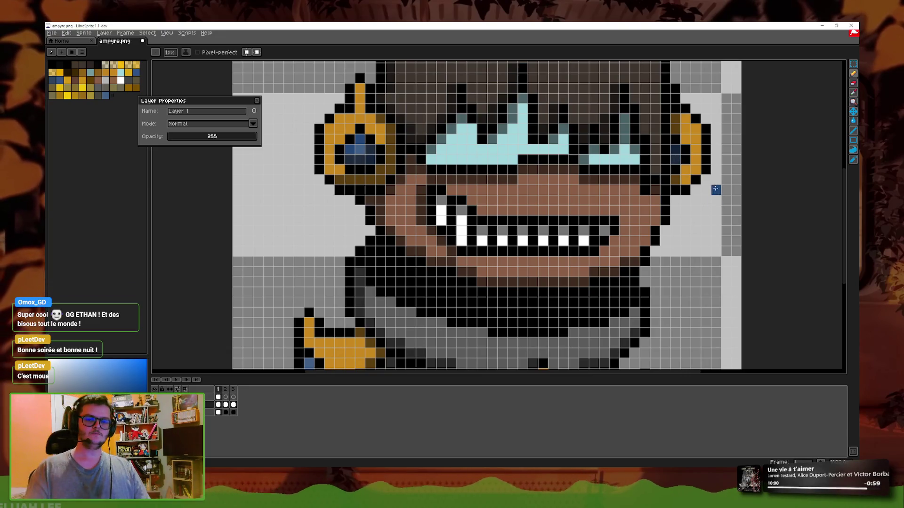
# - Close Layer 1's properties, recentre the bust, and check frame 1 in the timeline
pyautogui.click(256, 100)
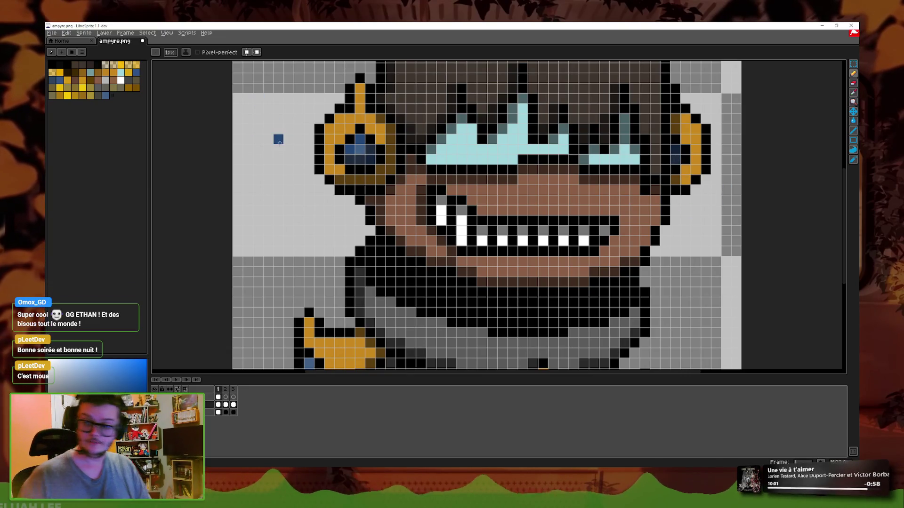
pyautogui.scroll(-1, 519, 201)
pyautogui.moveTo(518, 201); pyautogui.dragTo(437, 183)
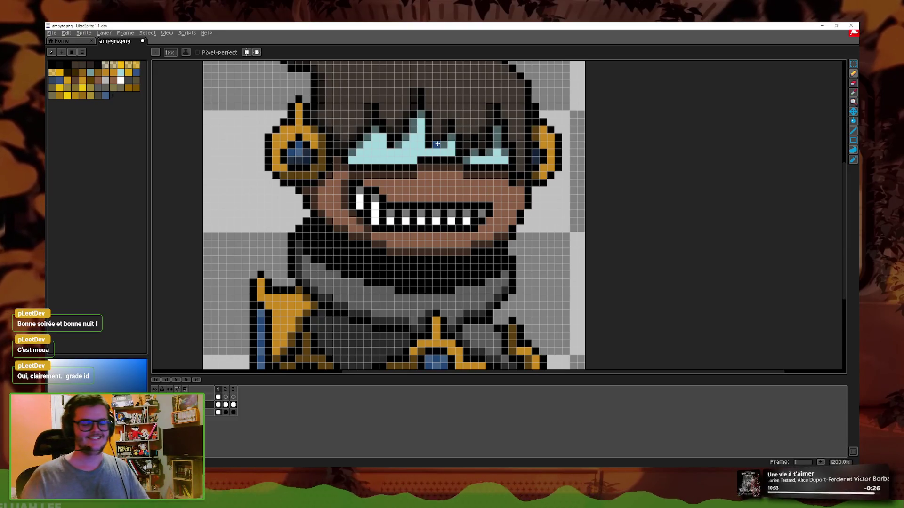
pyautogui.scroll(-2, 494, 141)
pyautogui.scroll(-1, 504, 136)
pyautogui.scroll(2, 499, 174)
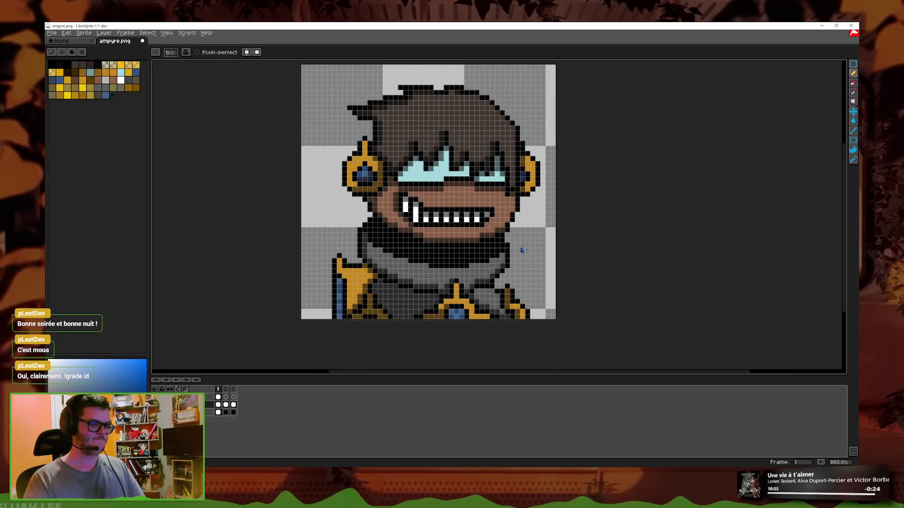
pyautogui.click(226, 404)
pyautogui.click(225, 405)
pyautogui.scroll(2, 465, 305)
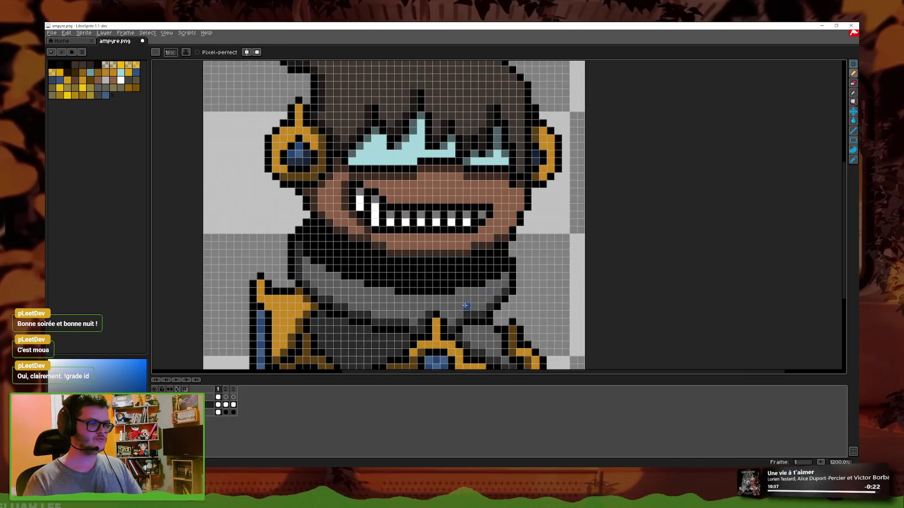
# - Copy the bust cel into frames 2 and 3 and go to frame 2
pyautogui.rightClick(218, 399)
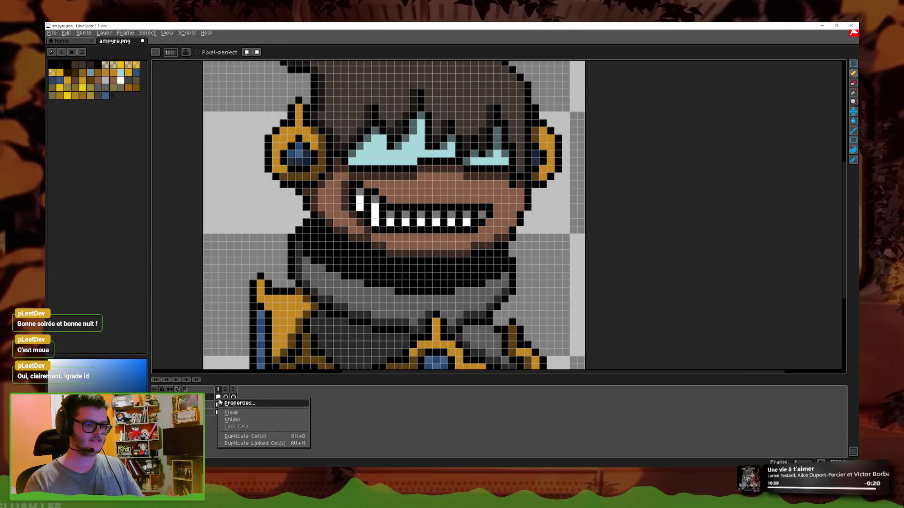
pyautogui.click(226, 402)
pyautogui.click(226, 400)
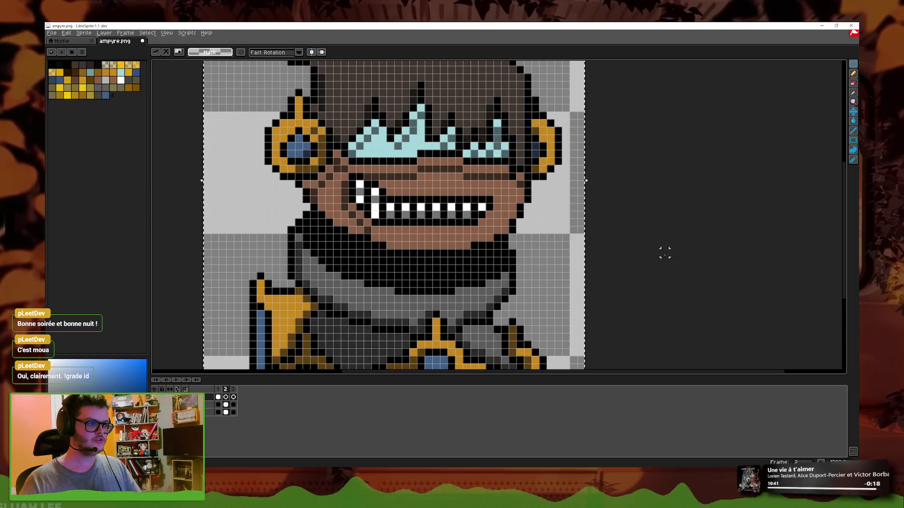
# - Shift frame 2's pixels to raise the head one pixel, verifying with undo/redo
pyautogui.press('m')
pyautogui.scroll(-2, 676, 180)
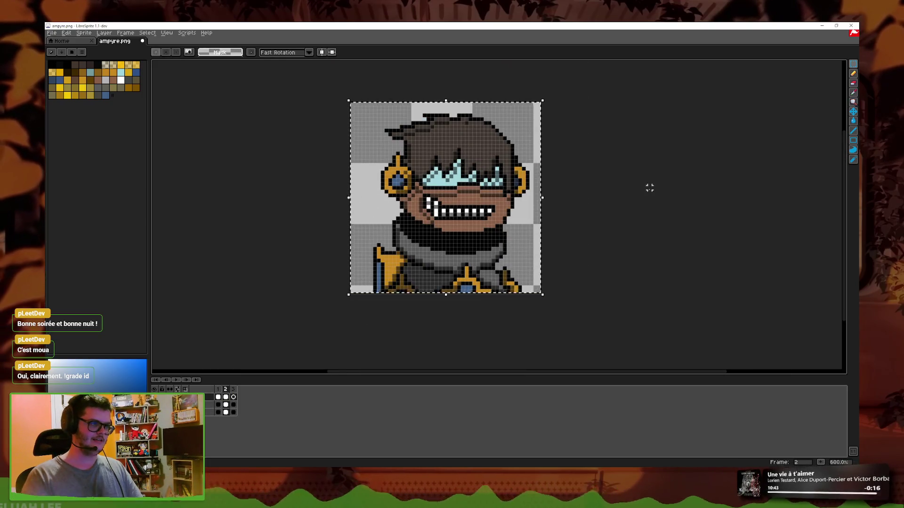
pyautogui.hotkey('ctrl', 'z')
pyautogui.hotkey('ctrl', 'y')
pyautogui.press('b')
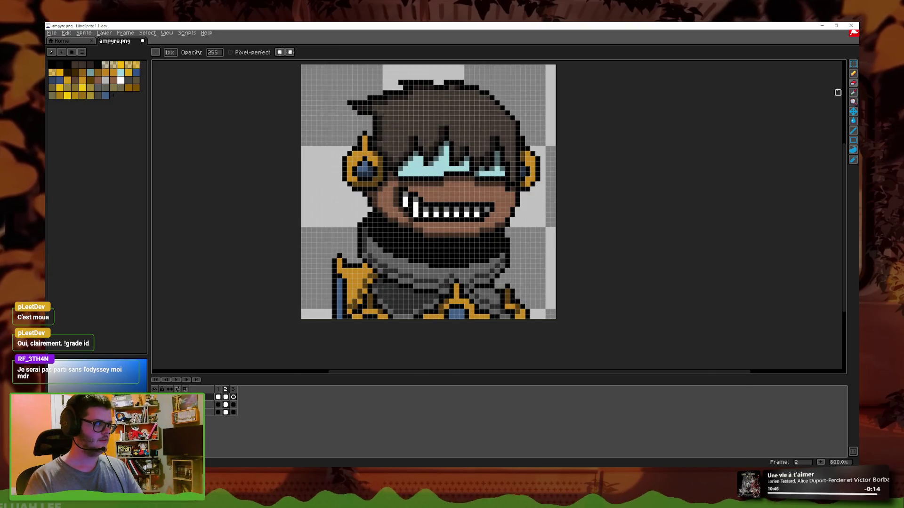
pyautogui.scroll(3, 497, 215)
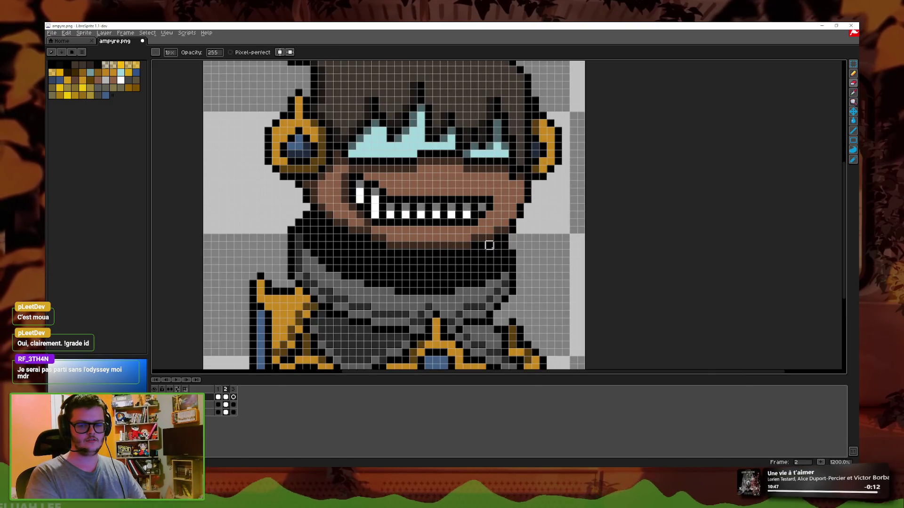
pyautogui.moveTo(398, 290); pyautogui.dragTo(427, 253)
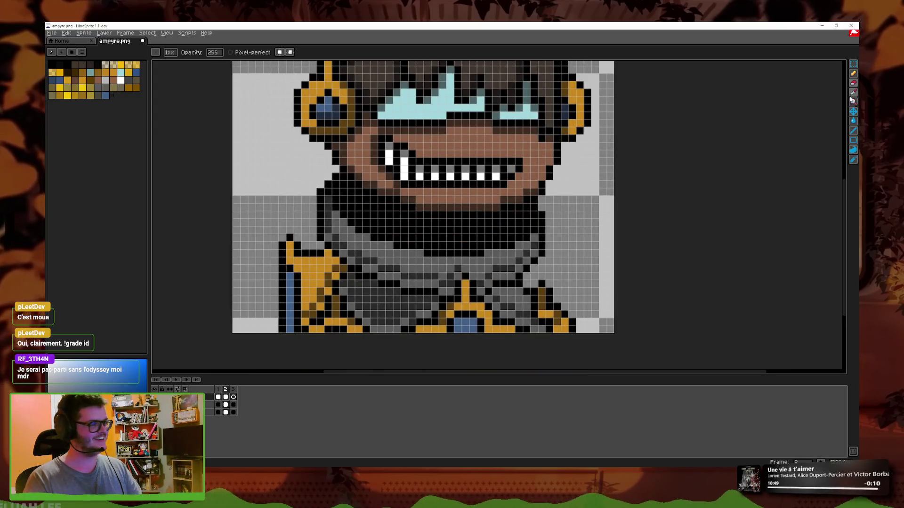
# - Marquee the lower half of the bust, deselect it, and return to the Pencil
pyautogui.click(853, 63)
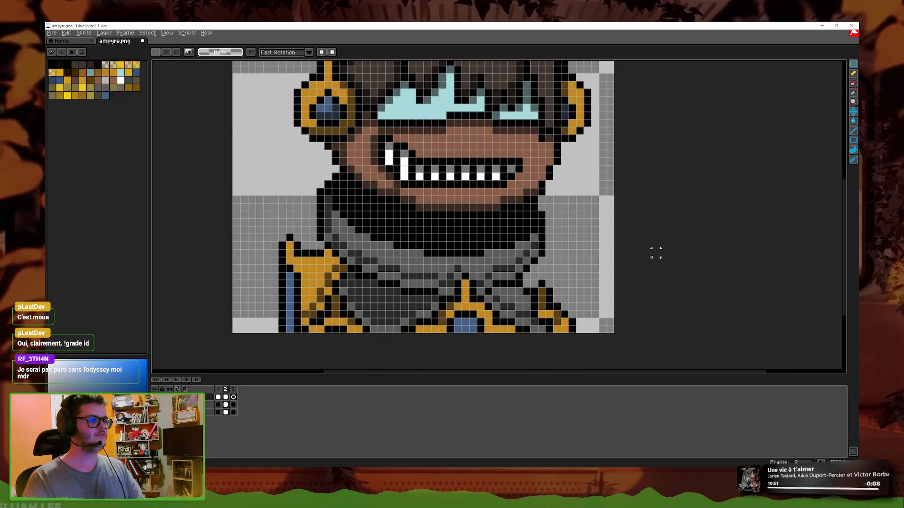
pyautogui.scroll(-1, 653, 252)
pyautogui.moveTo(587, 325); pyautogui.dragTo(301, 201)
pyautogui.click(701, 265)
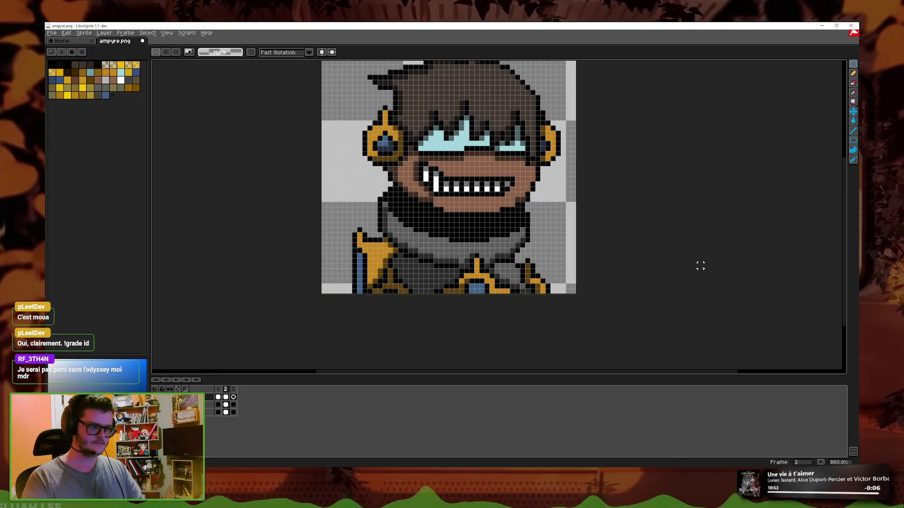
pyautogui.click(853, 73)
pyautogui.scroll(2, 479, 214)
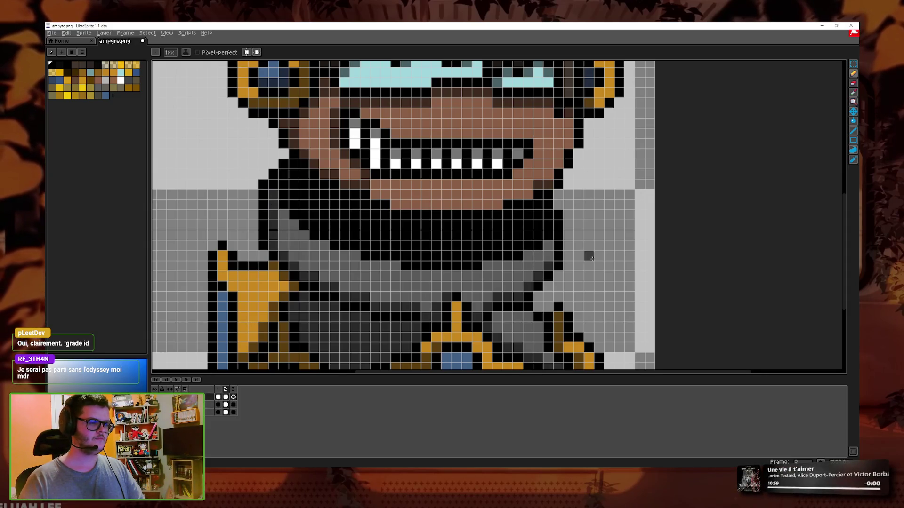
pyautogui.scroll(-1, 607, 257)
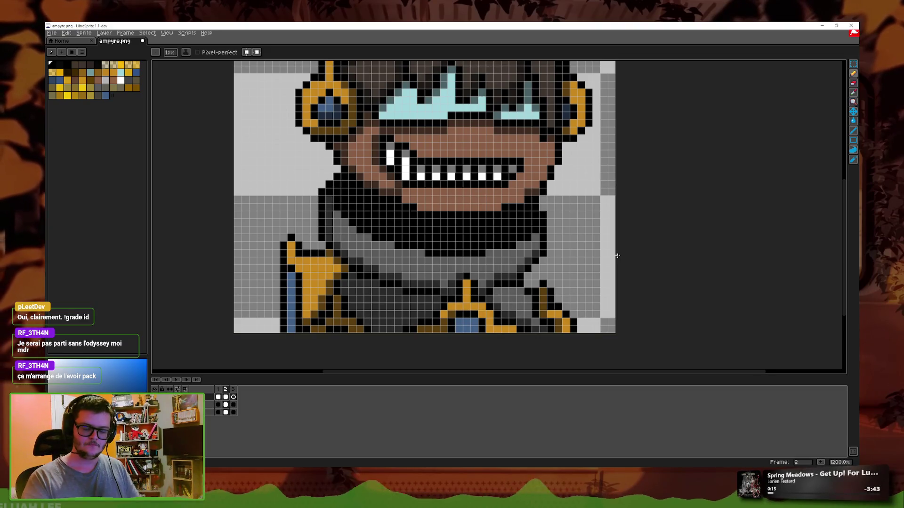
pyautogui.scroll(1, 573, 168)
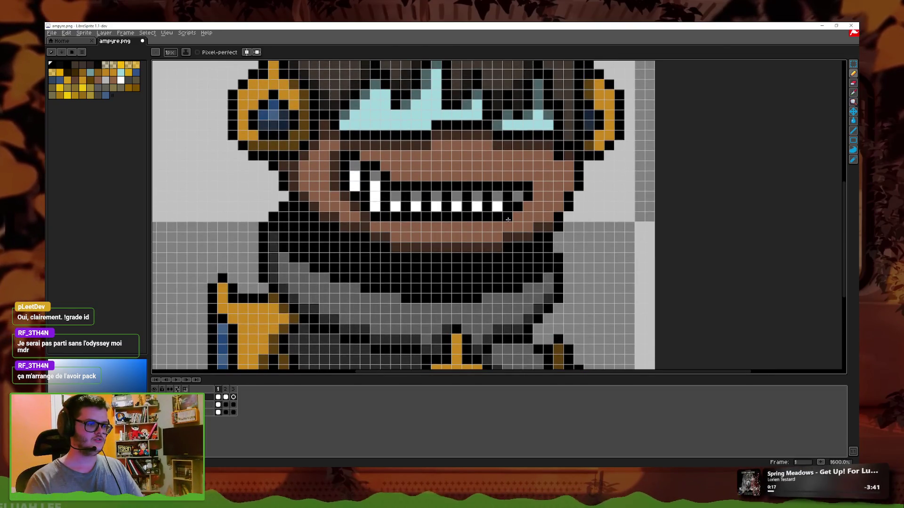
# - Compare with frame 1, then paint a darker brown row under the teeth on frame 2
pyautogui.scroll(-3, 551, 260)
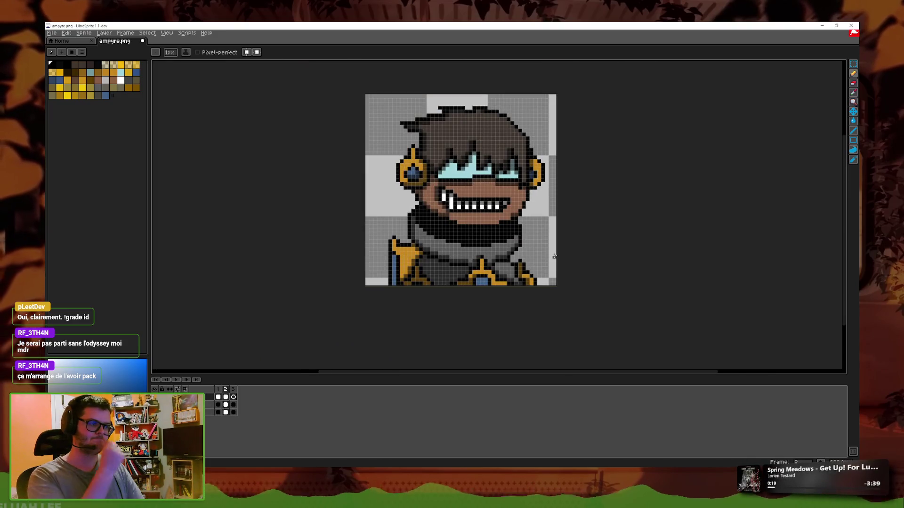
pyautogui.scroll(4, 554, 256)
pyautogui.press('Left')
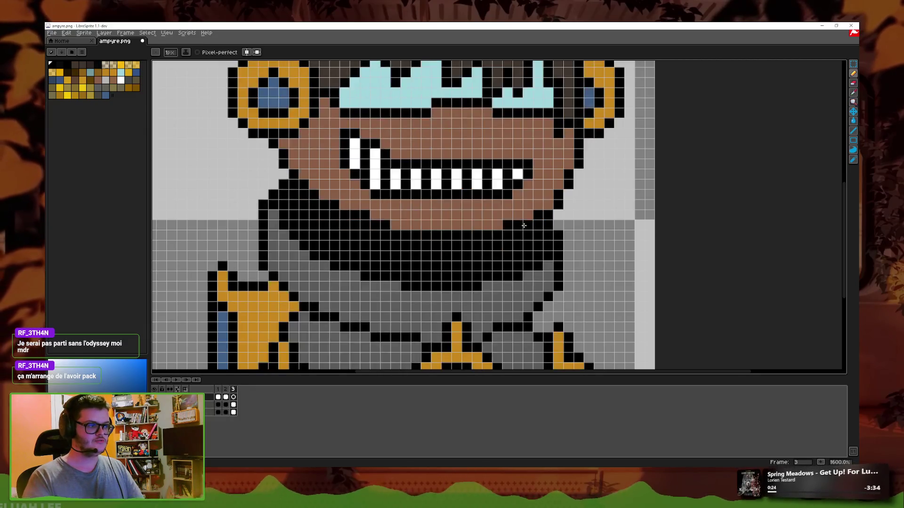
pyautogui.press('Right')
pyautogui.moveTo(511, 214); pyautogui.dragTo(408, 215)
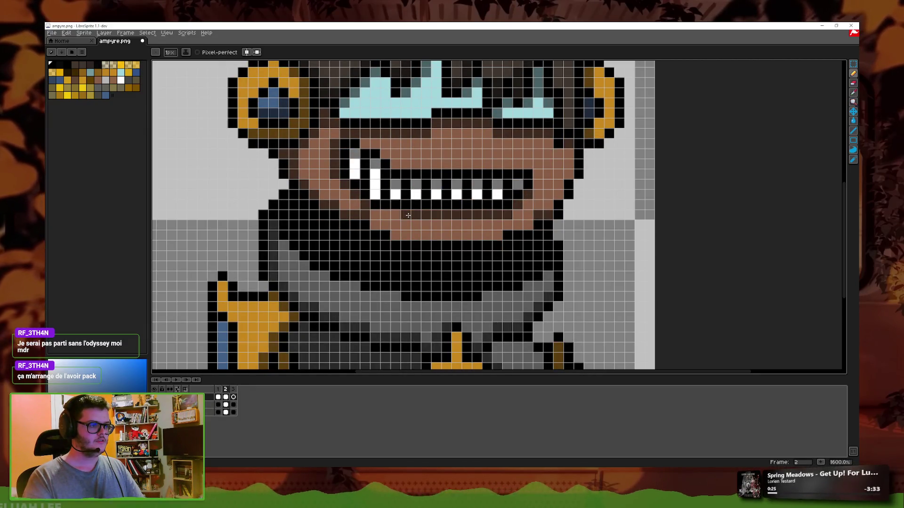
pyautogui.scroll(-1, 441, 214)
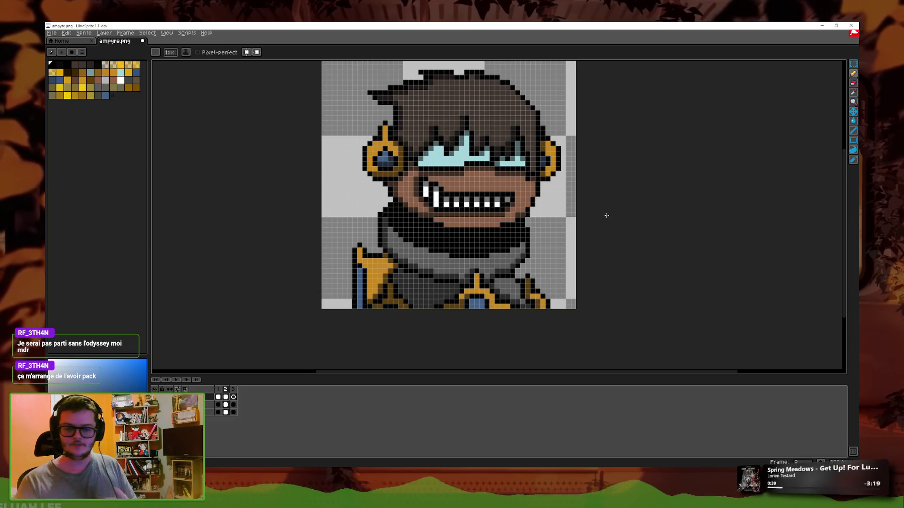
# - Zoom out and play the animation to check the head bob, then reselect the Pencil
pyautogui.press('-')
pyautogui.press('Return')
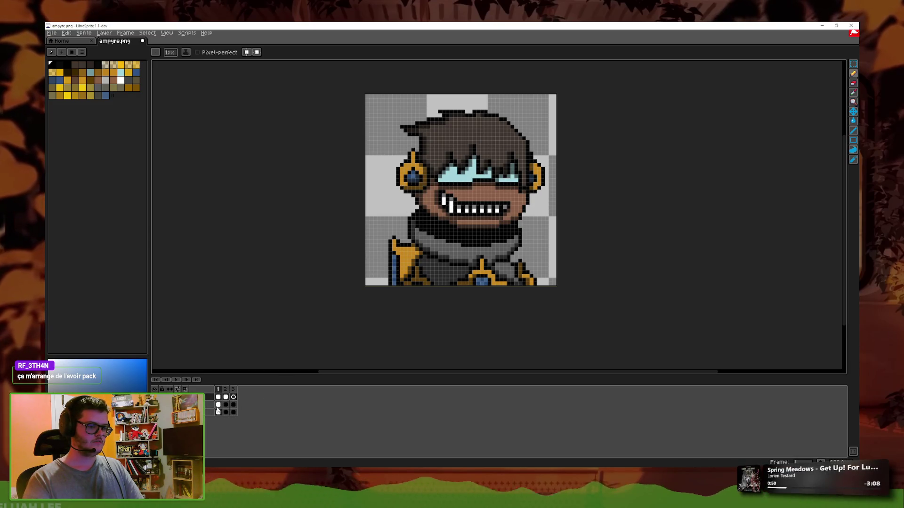
pyautogui.scroll(2, 497, 211)
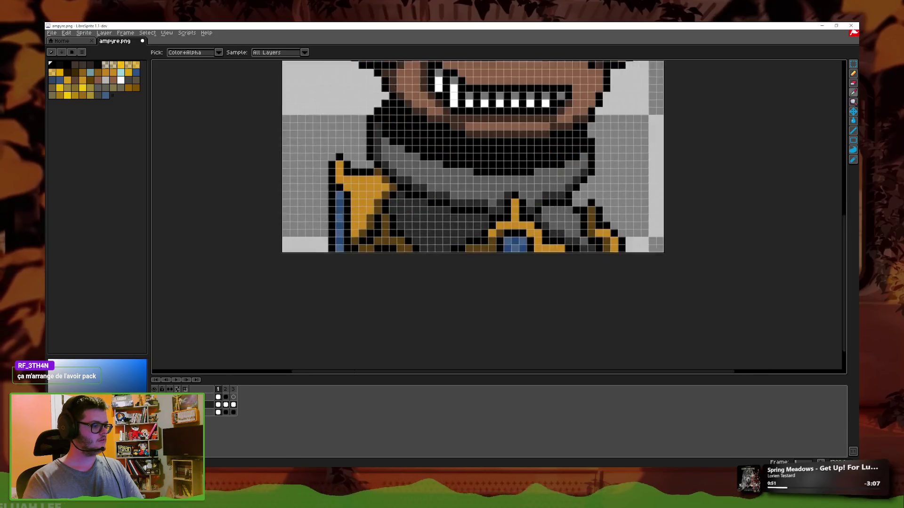
pyautogui.scroll(2, 518, 255)
pyautogui.press('b')
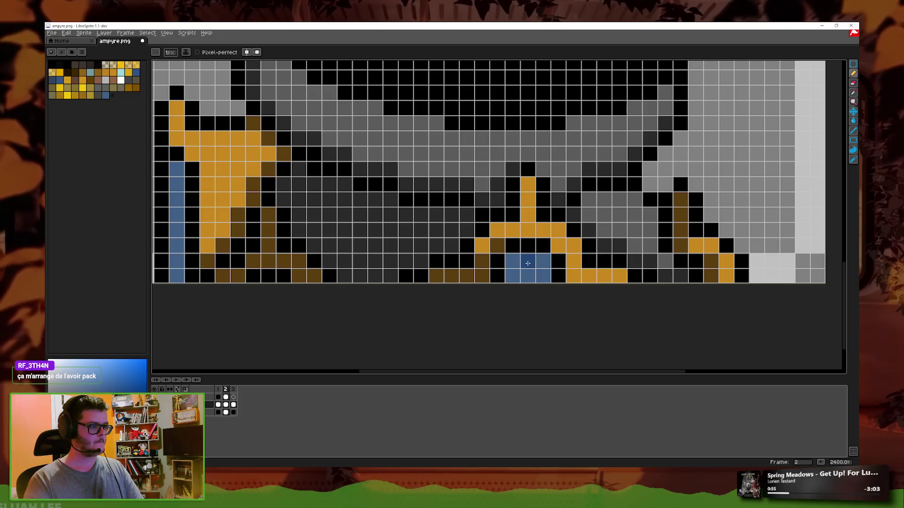
# - On frame 2, darken a navy pixel on the right earpiece lens and add a blue pixel by the left cheek
pyautogui.click(226, 403)
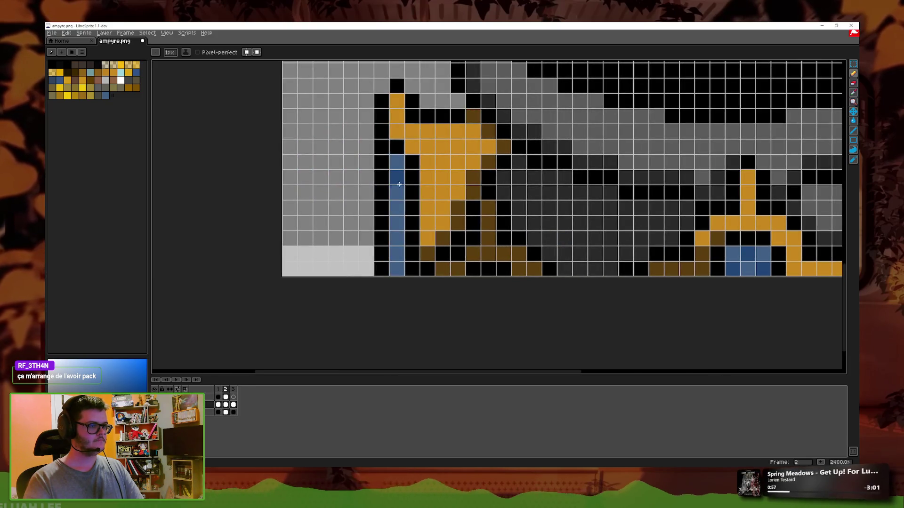
pyautogui.click(225, 404)
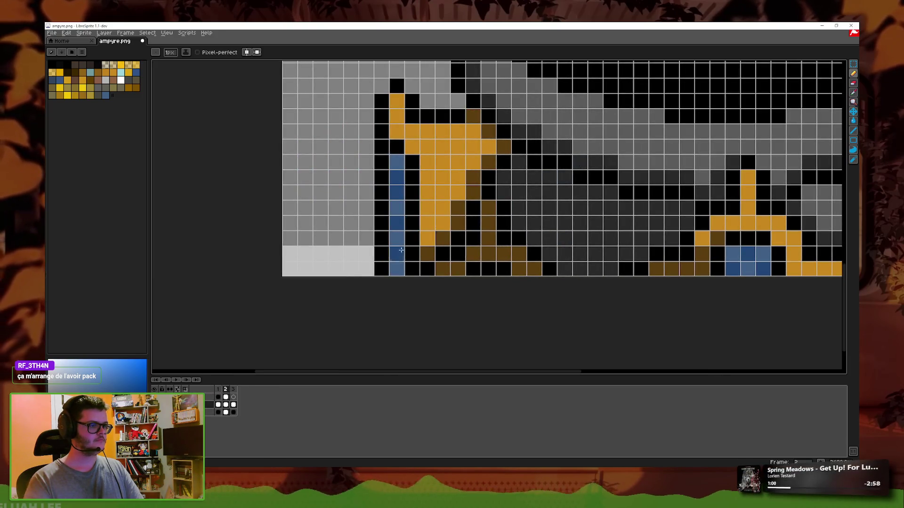
pyautogui.click(217, 404)
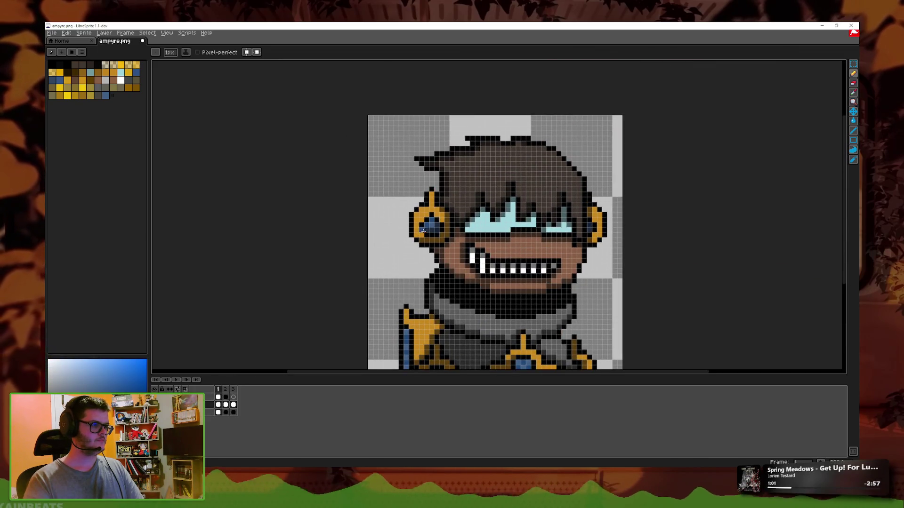
pyautogui.click(226, 404)
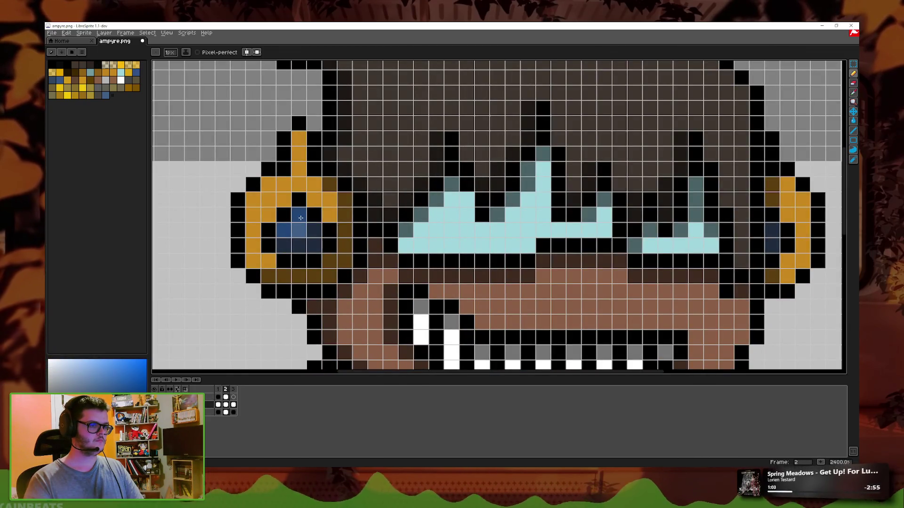
pyautogui.click(765, 270)
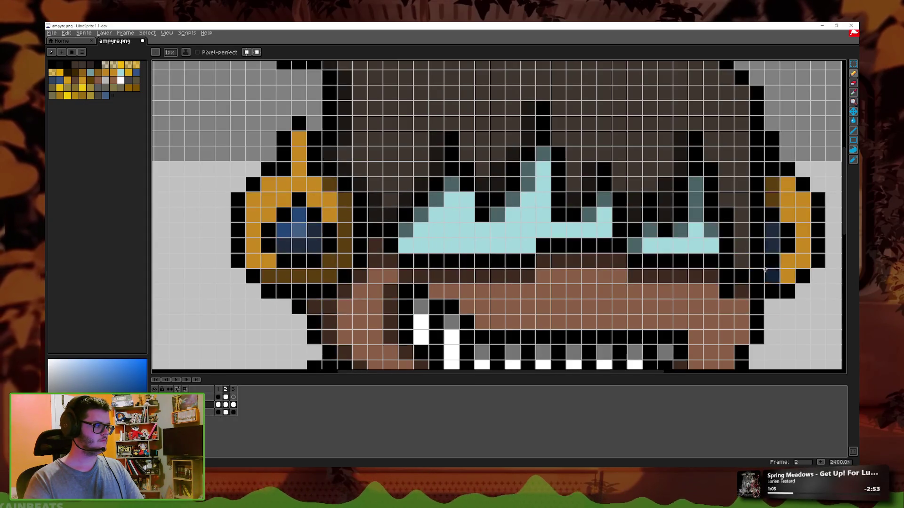
pyautogui.click(379, 278)
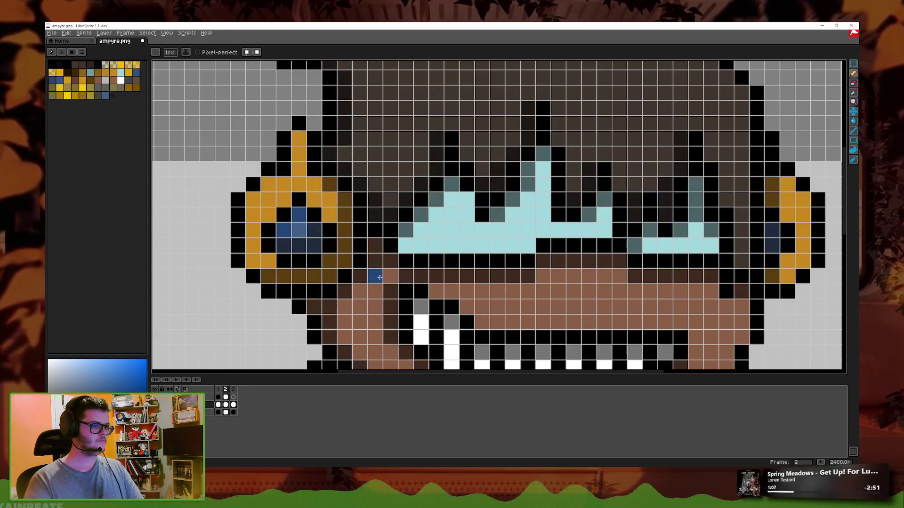
# - Darken the blue trim on the left shoulder armor, comparing frames and ending on frame 3
pyautogui.scroll(-2, 380, 278)
pyautogui.scroll(2, 583, 202)
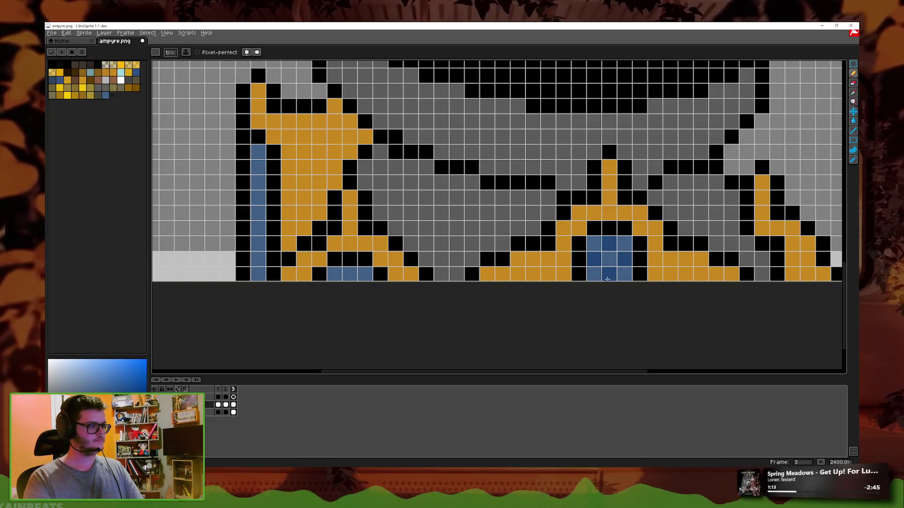
pyautogui.moveTo(257, 164); pyautogui.dragTo(270, 189)
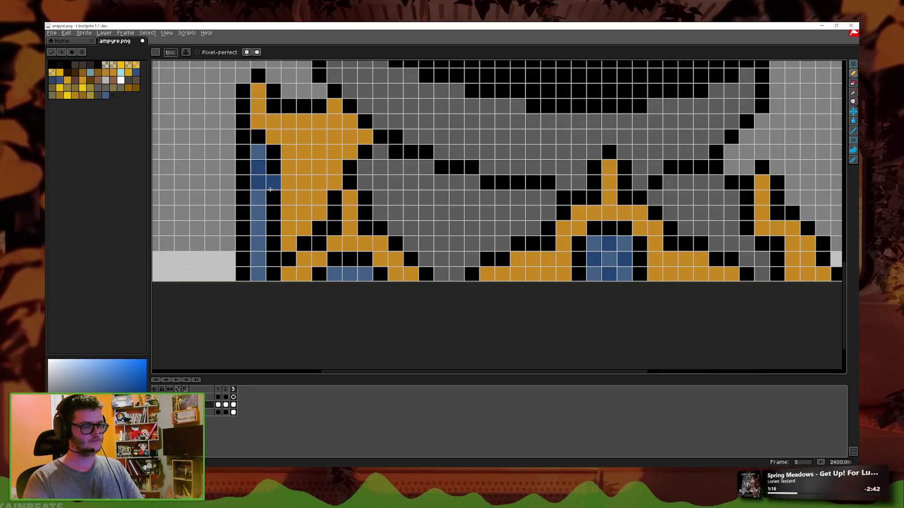
pyautogui.press(',')
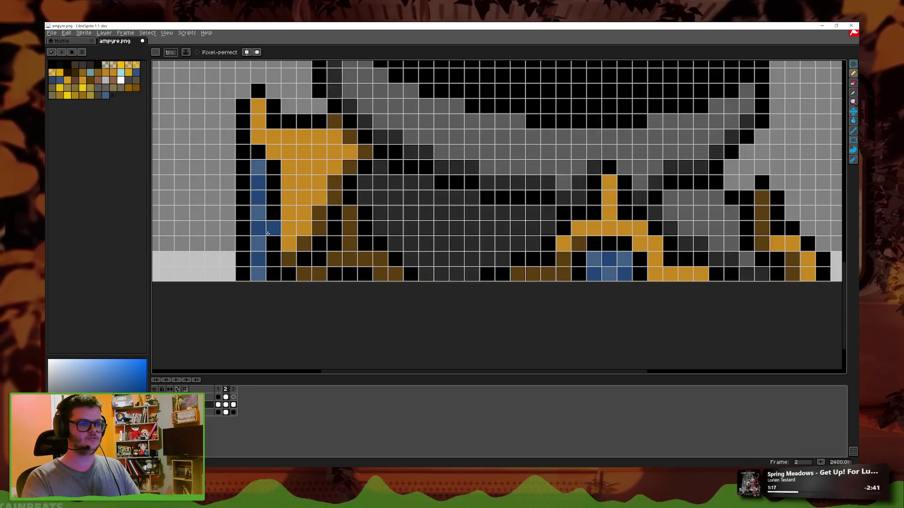
pyautogui.press('.')
pyautogui.press(',')
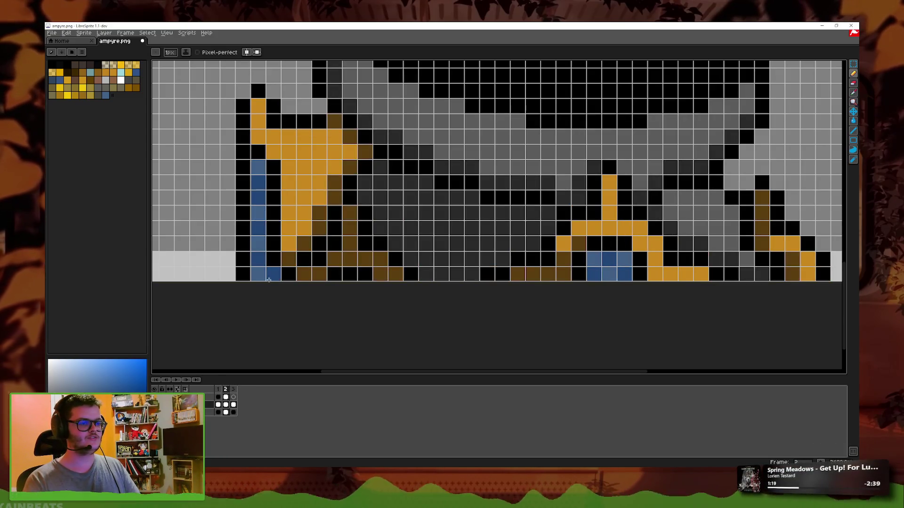
pyautogui.press('.')
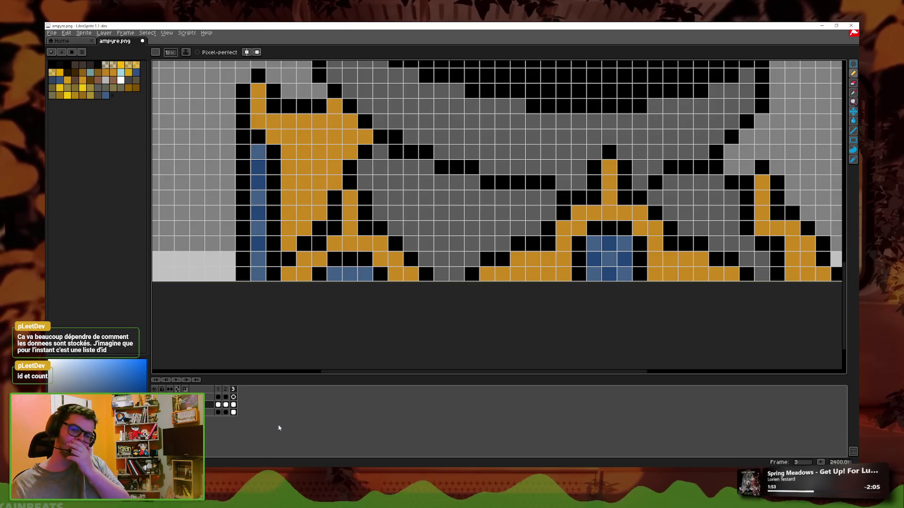
pyautogui.scroll(-3, 511, 284)
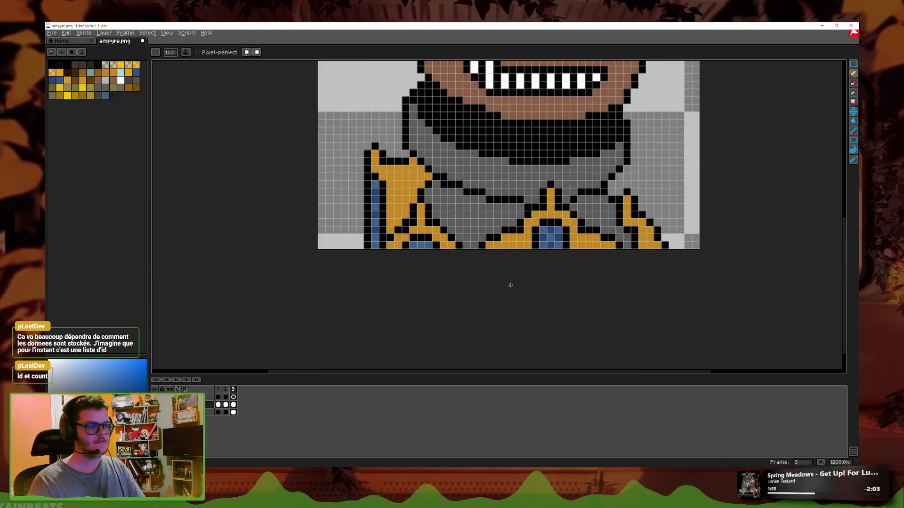
pyautogui.scroll(1, 511, 285)
pyautogui.click(225, 404)
pyautogui.press('-')
pyautogui.press('-')
pyautogui.press('-')
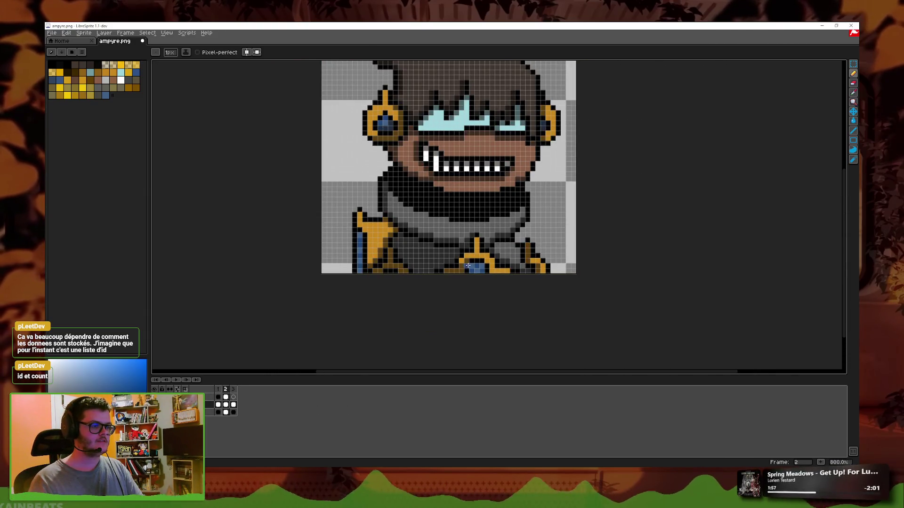
pyautogui.scroll(1, 468, 266)
pyautogui.press('i')
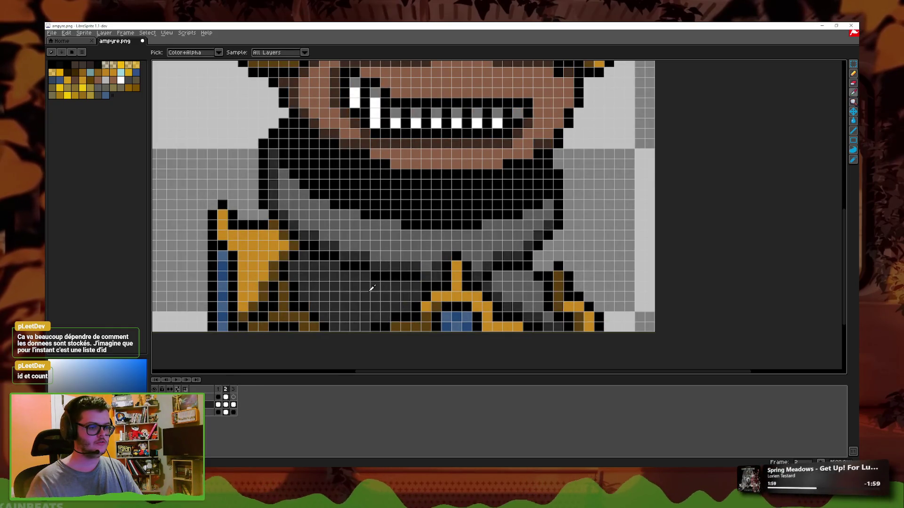
pyautogui.click(218, 404)
pyautogui.press('-')
pyautogui.press('-')
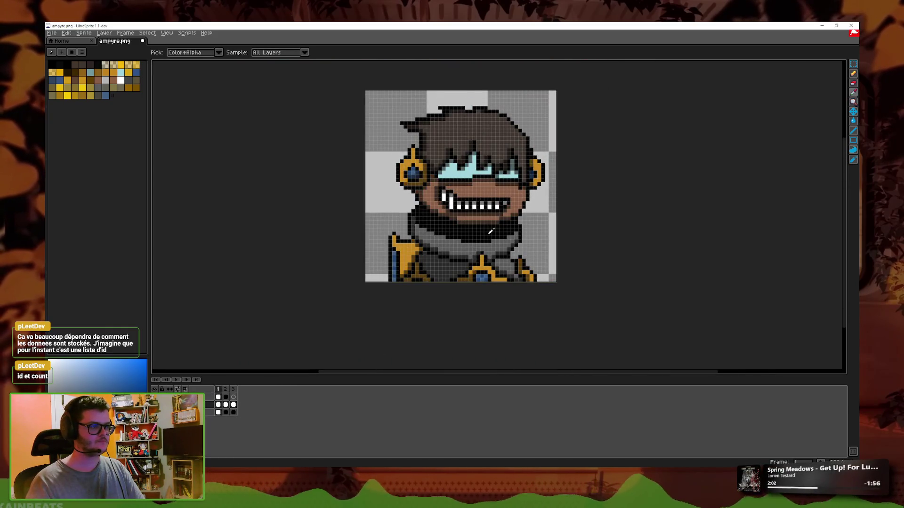
# - Zoom in on the face with the pencil and paint a brown pixel under the grin
pyautogui.press('Right')
pyautogui.press('Right')
pyautogui.press('Right')
pyautogui.press('Right')
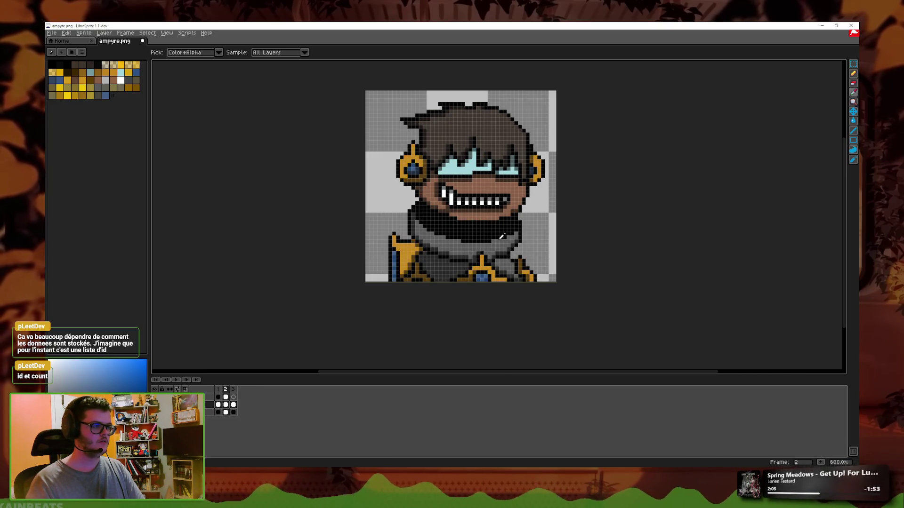
pyautogui.press('+')
pyautogui.press('b')
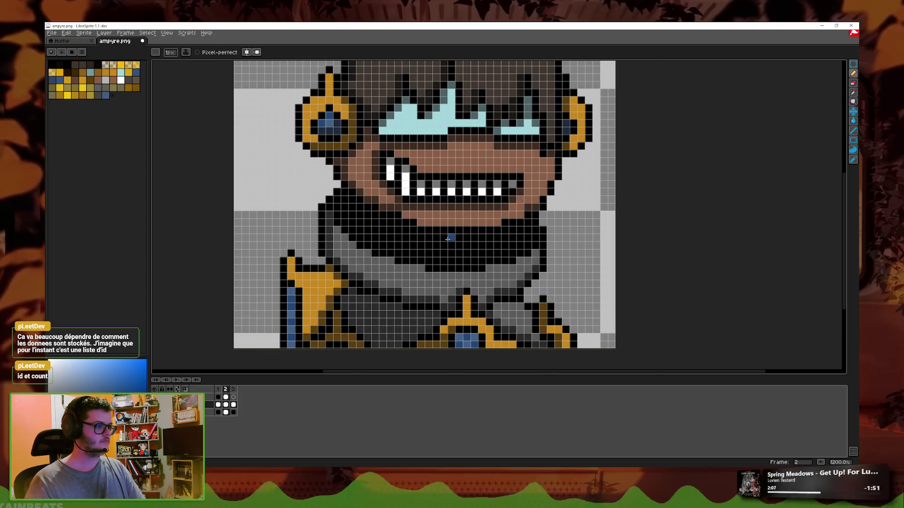
pyautogui.press('+')
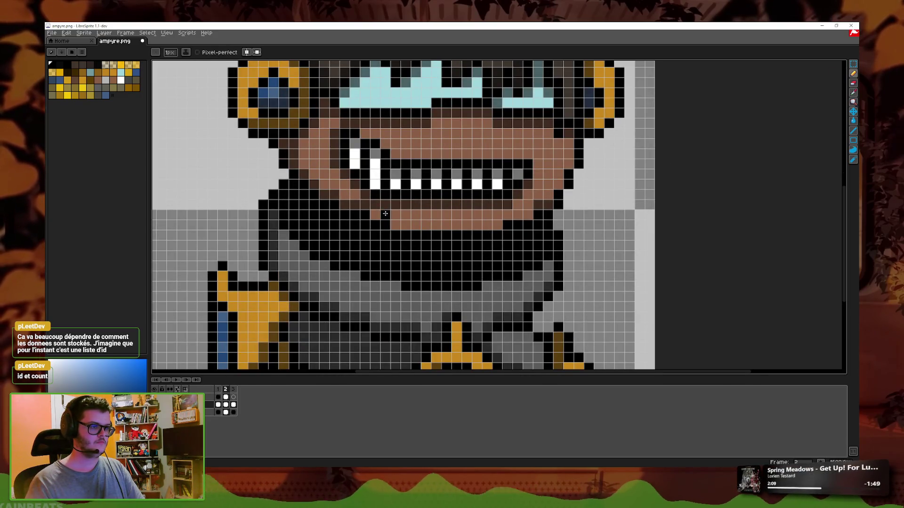
pyautogui.click(385, 214)
# - Draw a dark brown shading row along the chin, preview the animation, then select frame 3
pyautogui.press('Left')
pyautogui.press('Right')
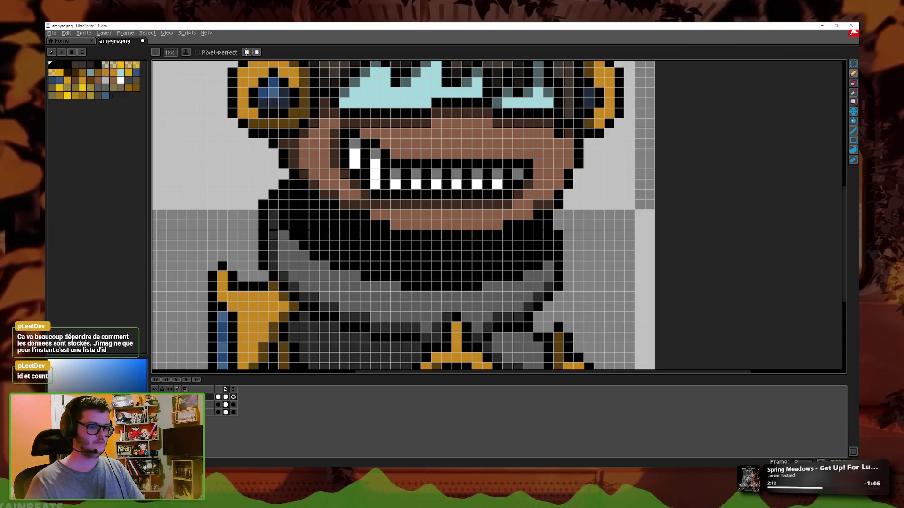
pyautogui.moveTo(400, 226); pyautogui.dragTo(504, 224)
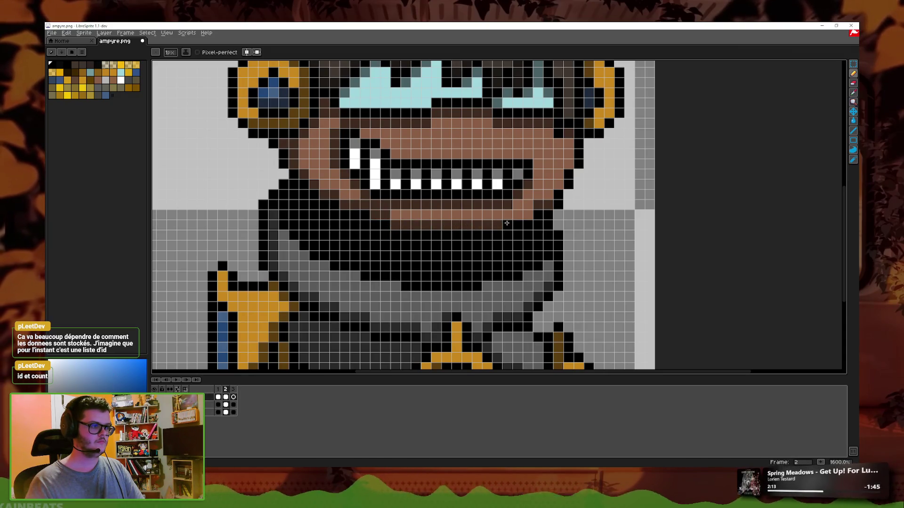
pyautogui.press('Left')
pyautogui.press('Return')
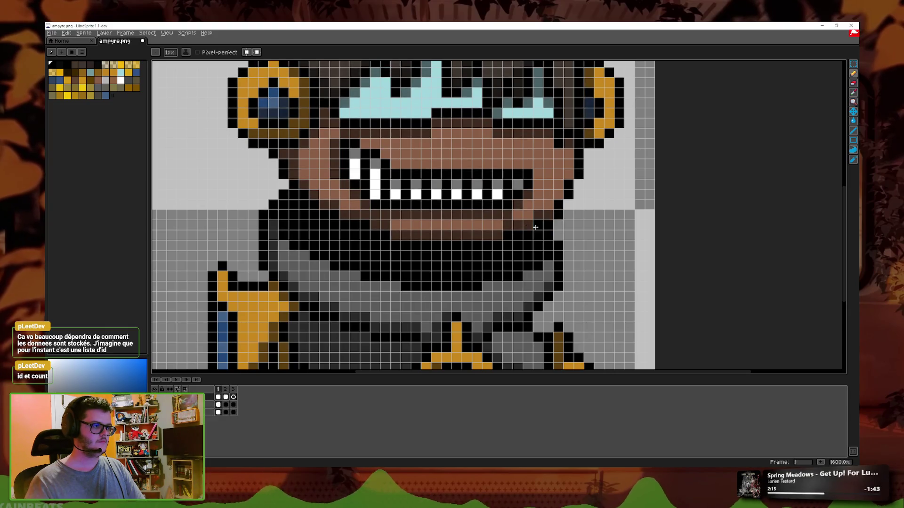
pyautogui.scroll(-1, 552, 243)
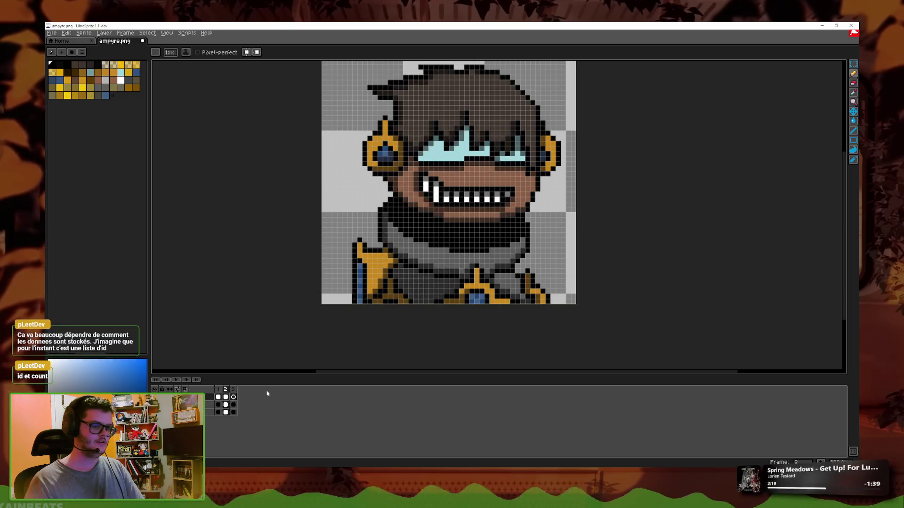
pyautogui.click(233, 397)
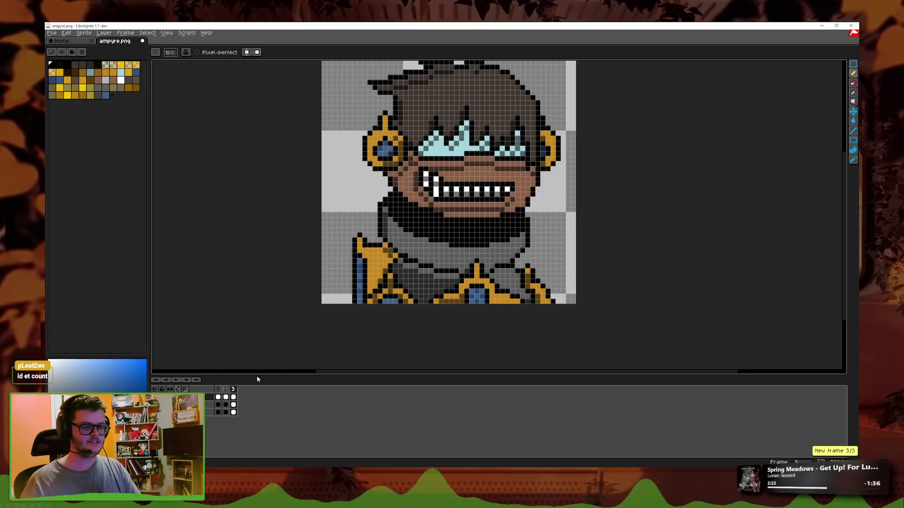
# - Marquee-select the head and carry it onto frame 3, then deselect and return to the pencil
pyautogui.click(853, 64)
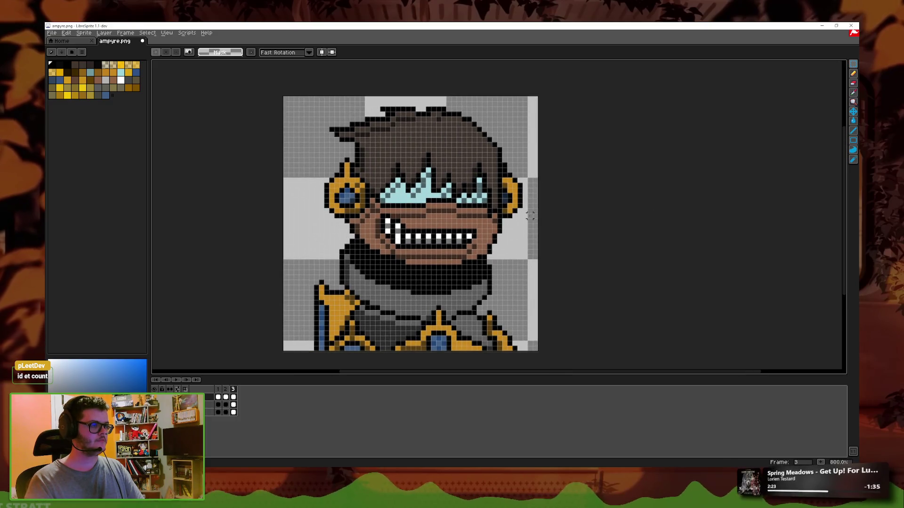
pyautogui.moveTo(299, 98)
pyautogui.mouseDown()
pyautogui.moveTo(480, 225)
pyautogui.moveTo(555, 265)
pyautogui.mouseUp()
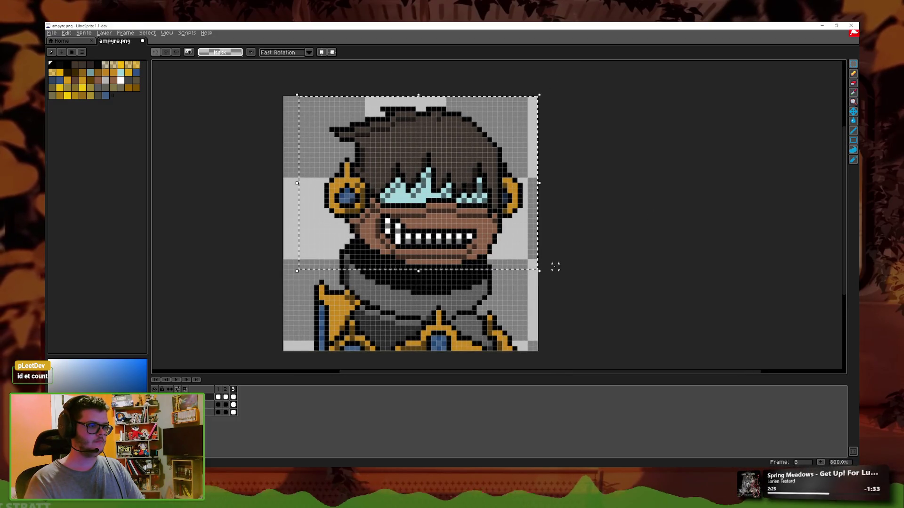
pyautogui.press('.')
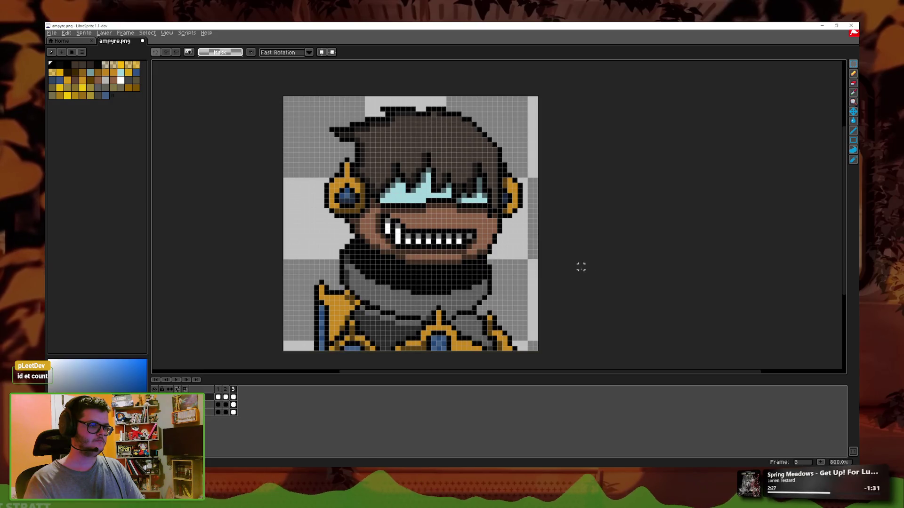
pyautogui.press('b')
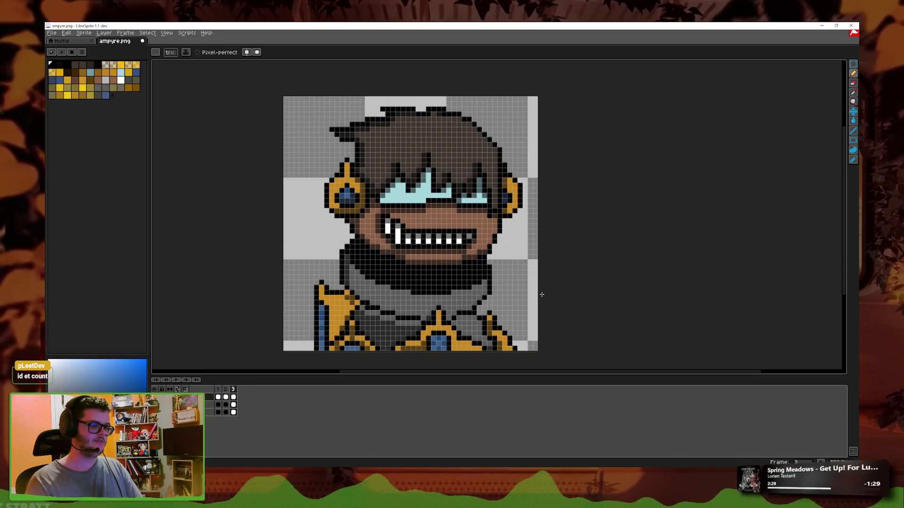
pyautogui.moveTo(347, 267); pyautogui.dragTo(361, 231)
pyautogui.click(853, 64)
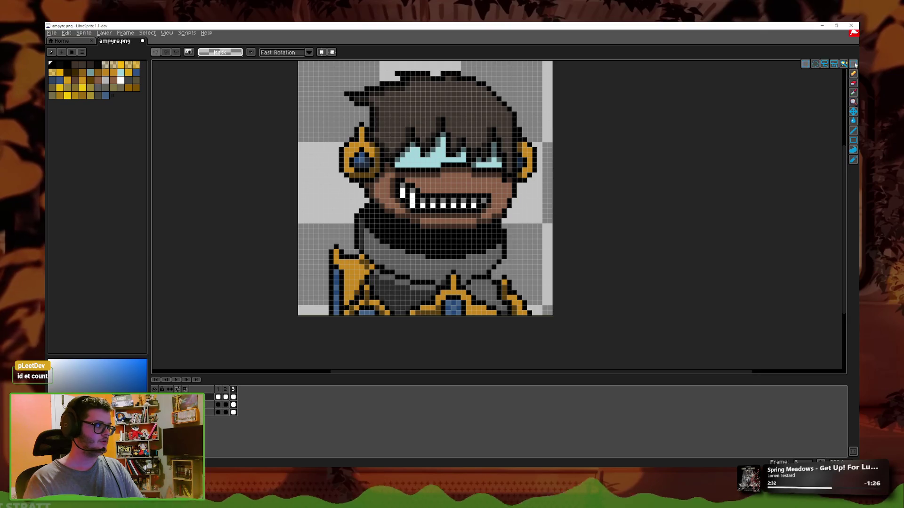
pyautogui.moveTo(565, 329); pyautogui.dragTo(280, 262)
pyautogui.hotkey('ctrl', 'd')
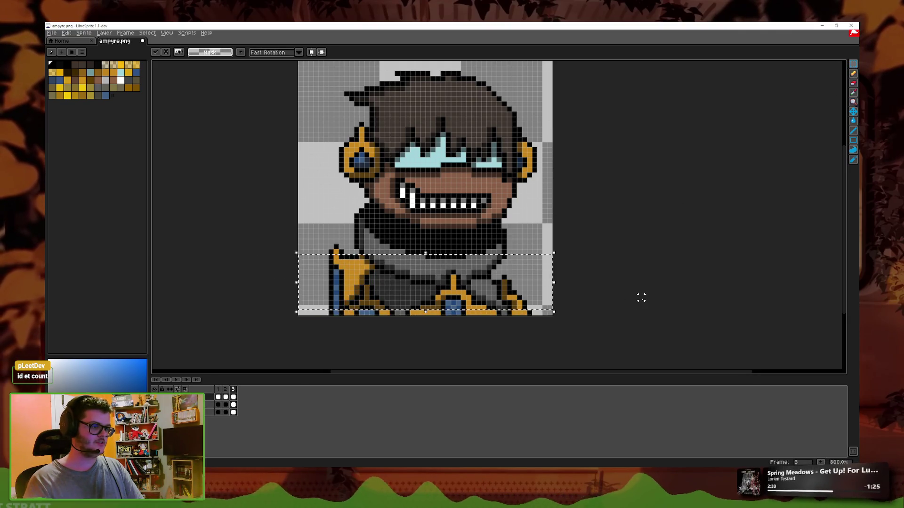
pyautogui.click(852, 74)
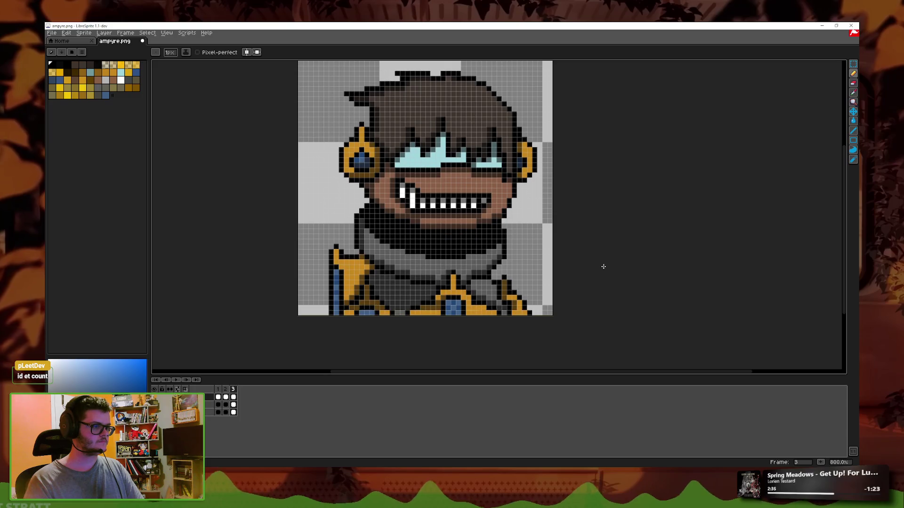
# - Repaint frame 3's bottom armor row with darker brown and dark blue pixels
pyautogui.scroll(5, 446, 293)
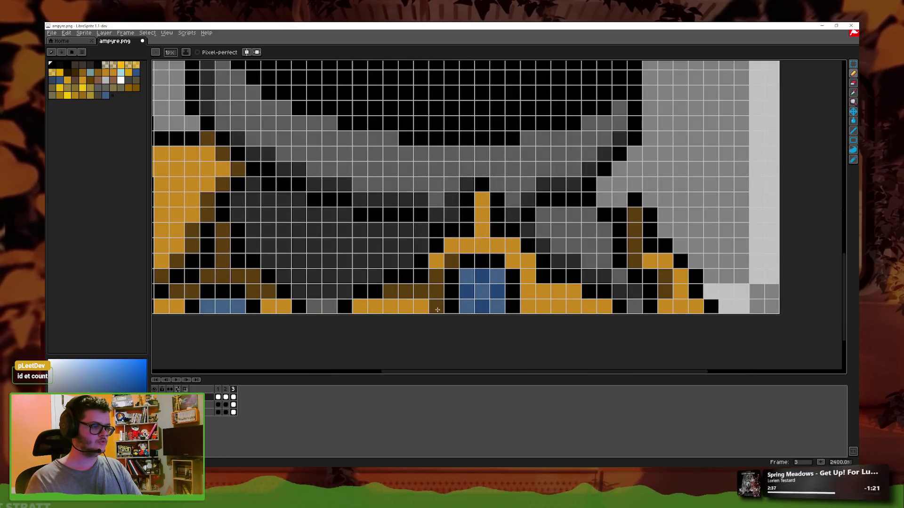
pyautogui.moveTo(445, 306)
pyautogui.mouseDown()
pyautogui.moveTo(354, 306)
pyautogui.moveTo(472, 291)
pyautogui.mouseUp()
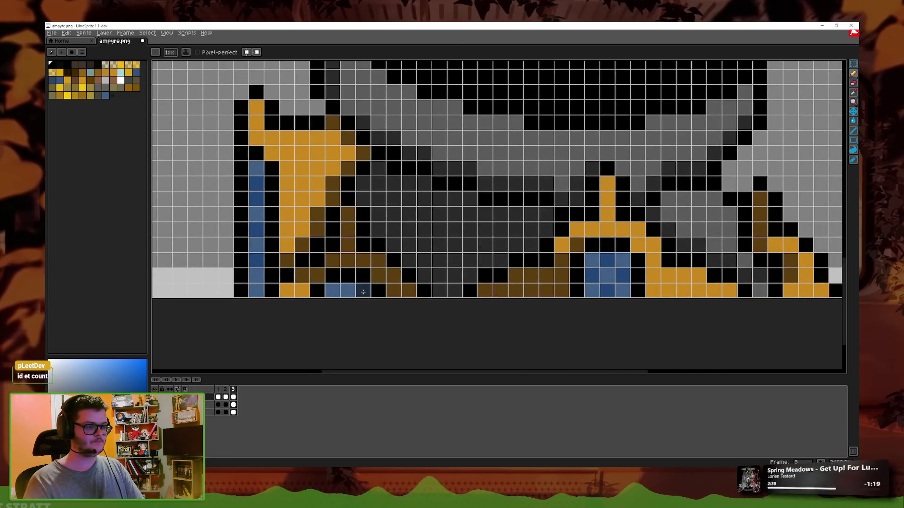
pyautogui.moveTo(433, 291); pyautogui.dragTo(289, 290)
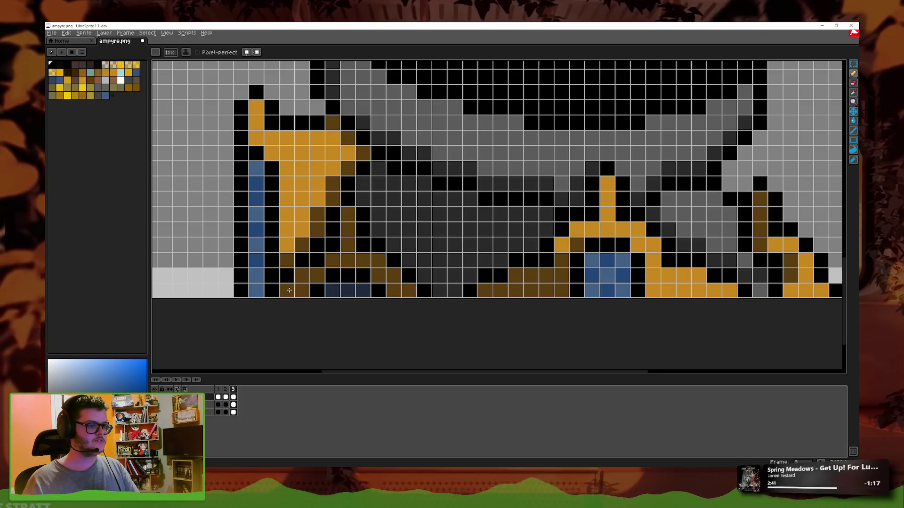
pyautogui.moveTo(640, 280); pyautogui.dragTo(436, 302)
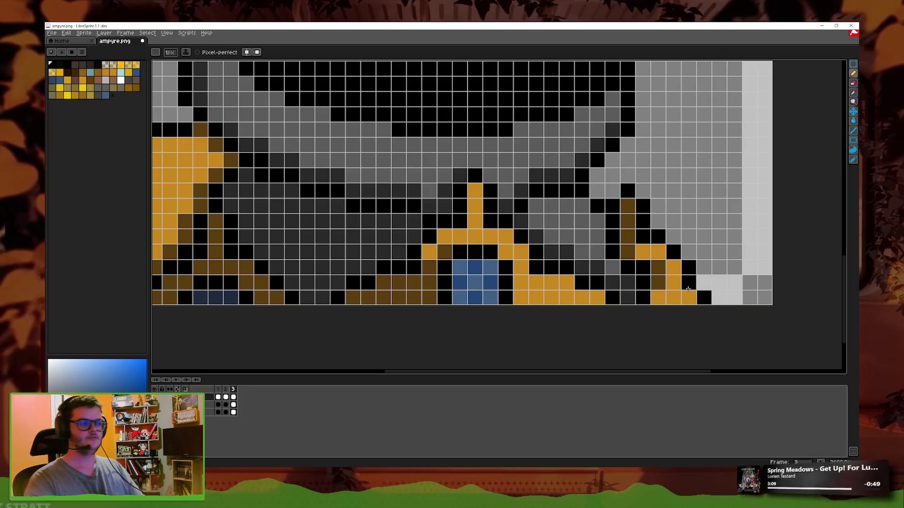
# - Zoom out to the whole bust and start playback to watch the grinning animation loop
pyautogui.scroll(-1, 688, 289)
pyautogui.scroll(-1, 658, 278)
pyautogui.scroll(1, 612, 254)
pyautogui.scroll(1, 590, 246)
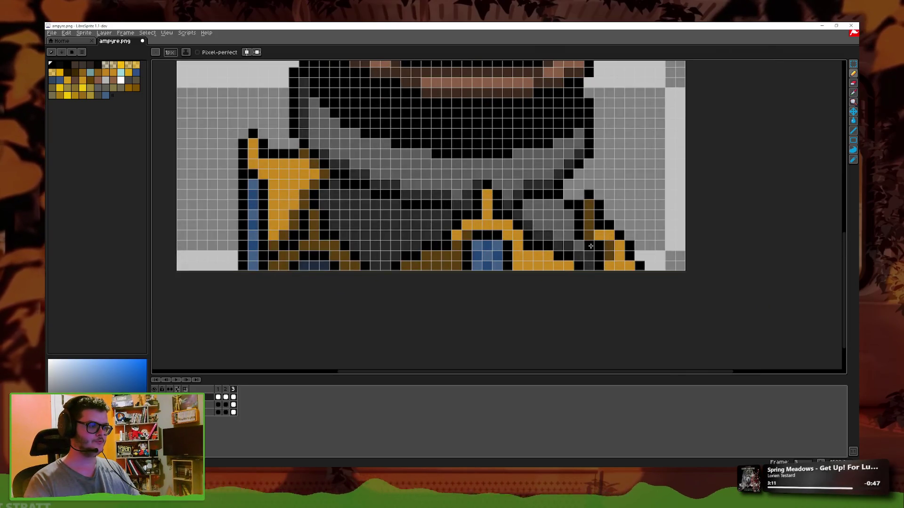
pyautogui.scroll(1, 642, 231)
pyautogui.scroll(-1, 642, 231)
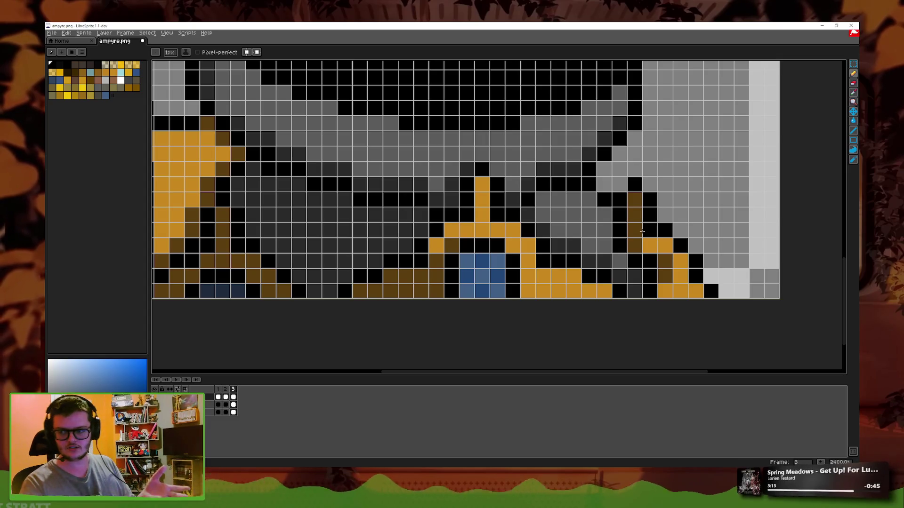
pyautogui.scroll(1, 642, 231)
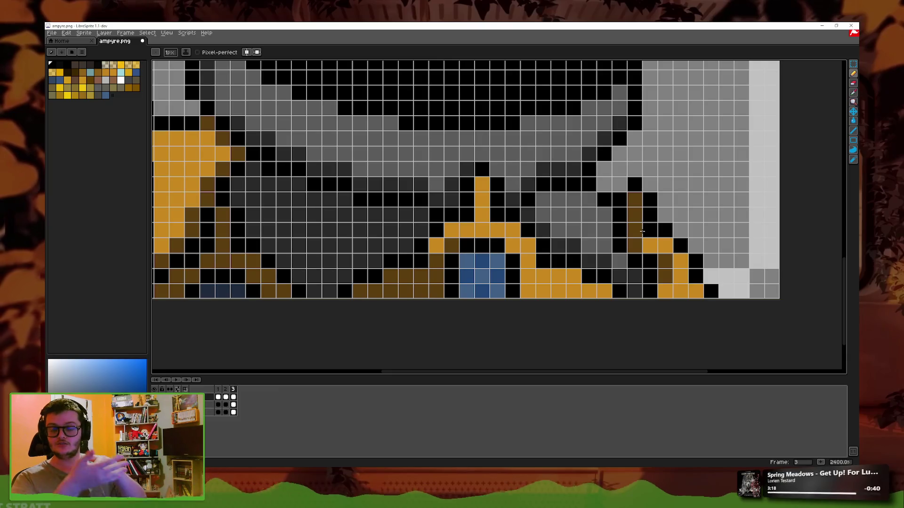
pyautogui.scroll(-1, 642, 231)
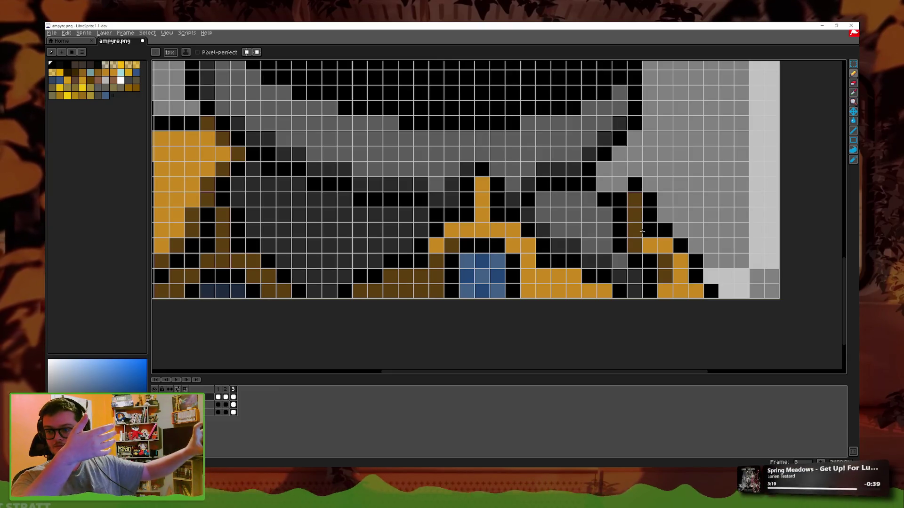
pyautogui.scroll(1, 642, 231)
pyautogui.scroll(-1, 642, 231)
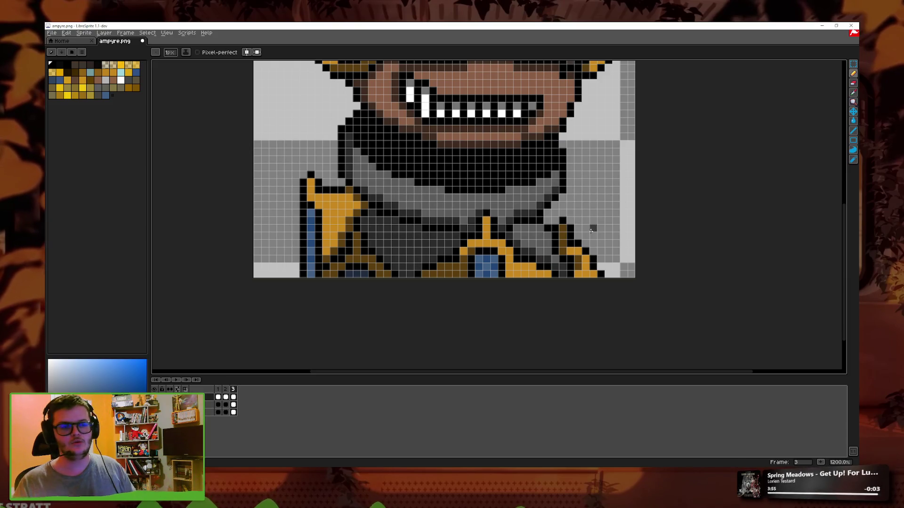
pyautogui.press('Return')
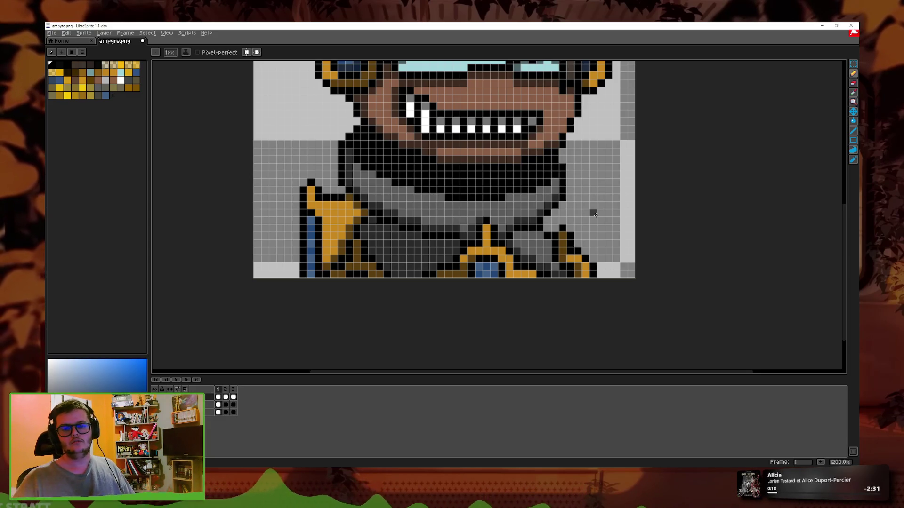
pyautogui.scroll(-2, 507, 171)
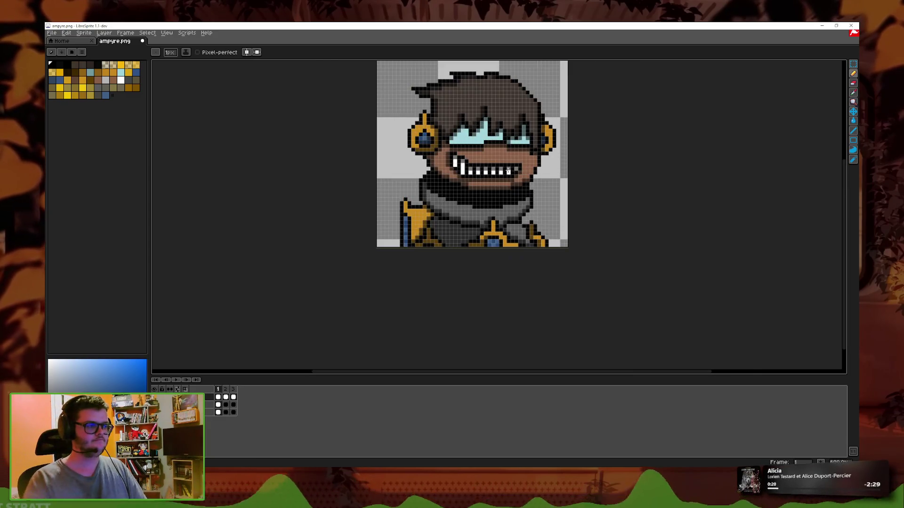
# - Stop playback on frame 1, add a new empty Layer 3, and zoom in on the sprite
pyautogui.press('Return')
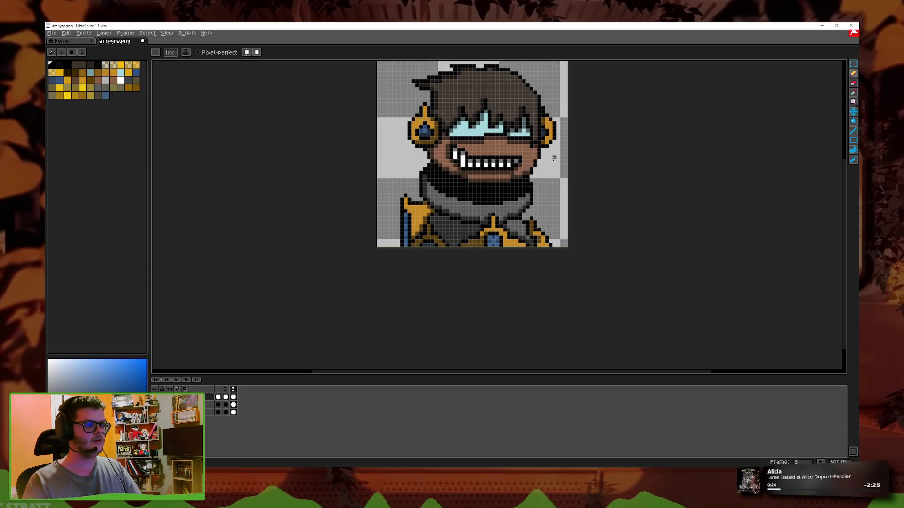
pyautogui.moveTo(605, 222); pyautogui.dragTo(593, 237)
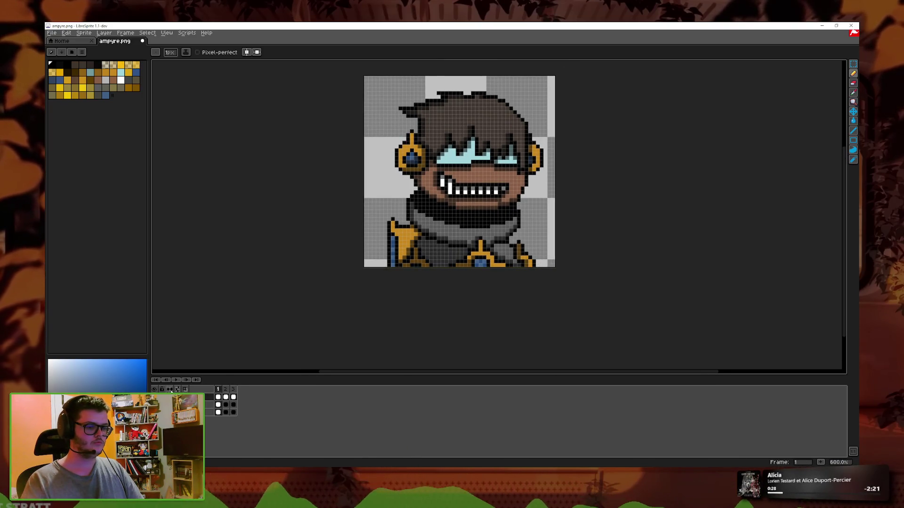
pyautogui.rightClick(206, 398)
pyautogui.click(226, 411)
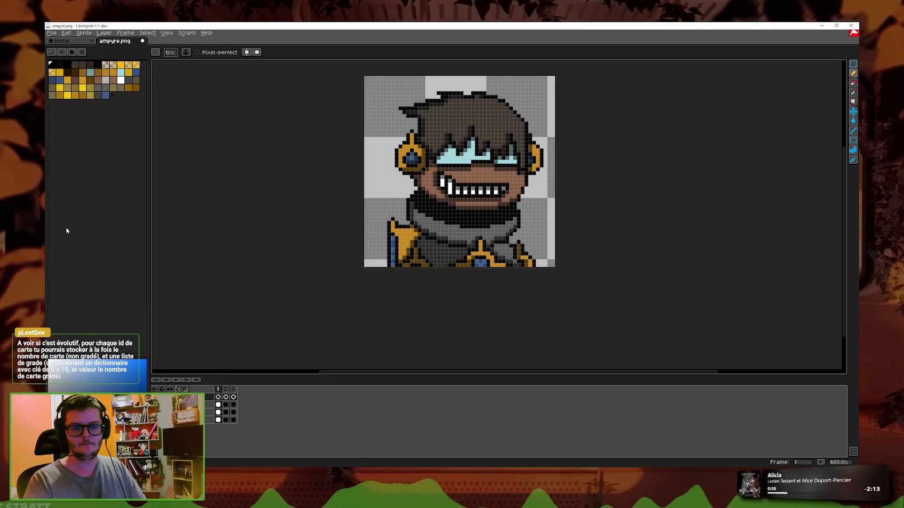
pyautogui.moveTo(297, 215); pyautogui.dragTo(241, 241)
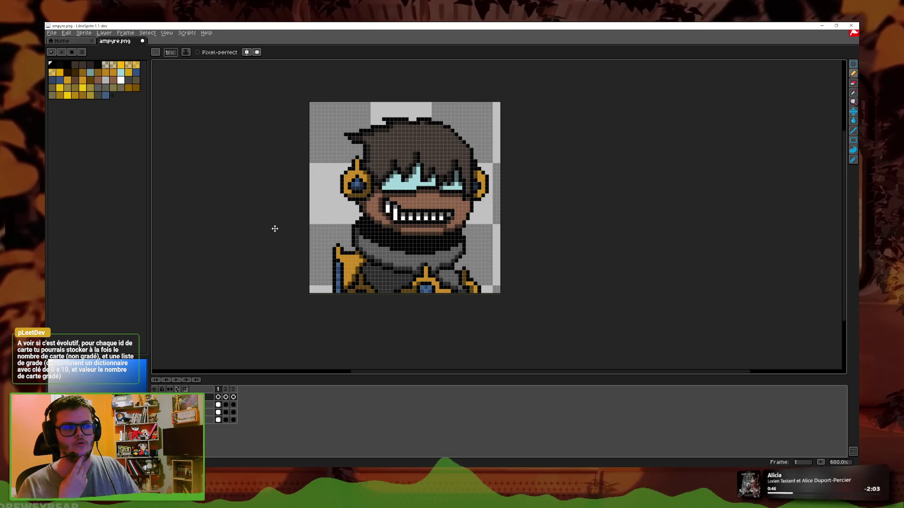
pyautogui.press('+')
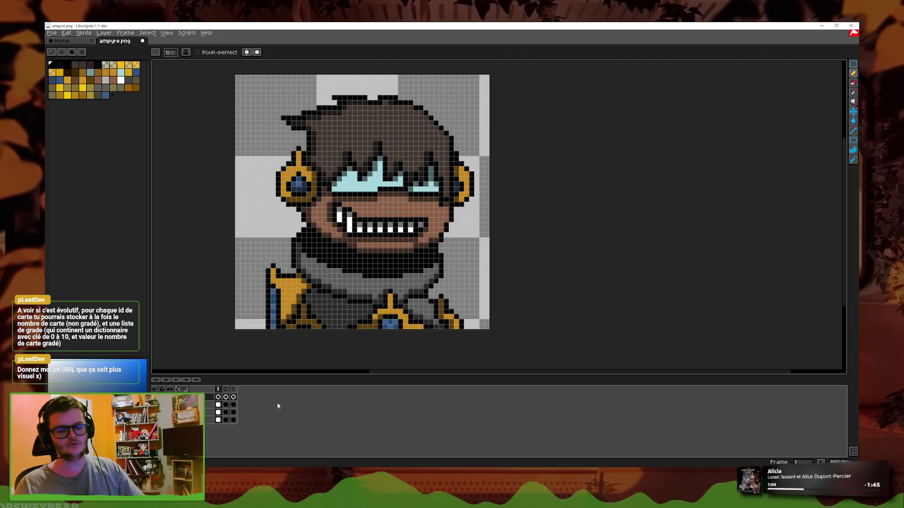
# - Open File Explorer and a recent save file in Notepad, maximizing the Notepad window
pyautogui.press('super+e')
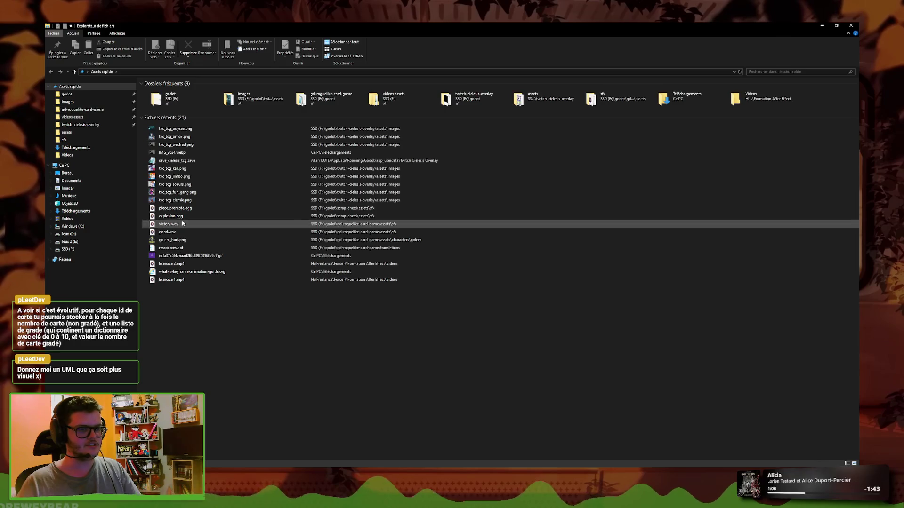
pyautogui.doubleClick(174, 162)
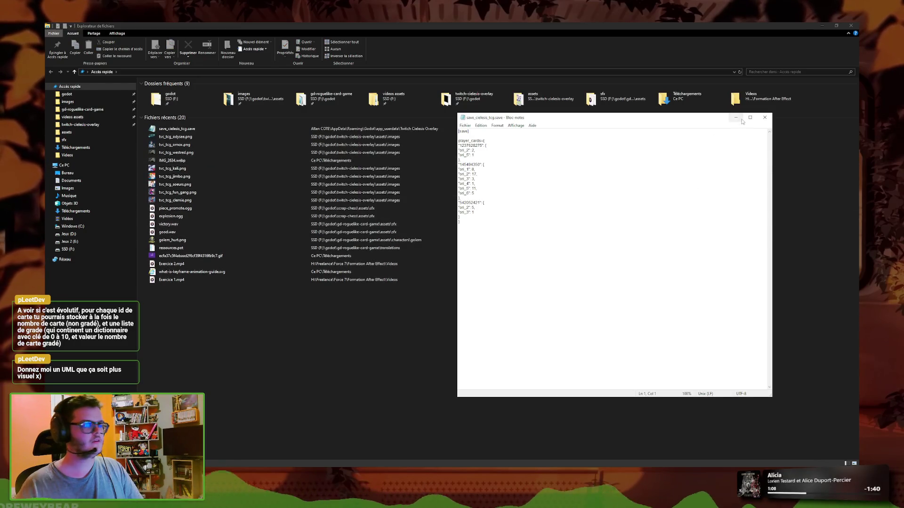
pyautogui.click(738, 118)
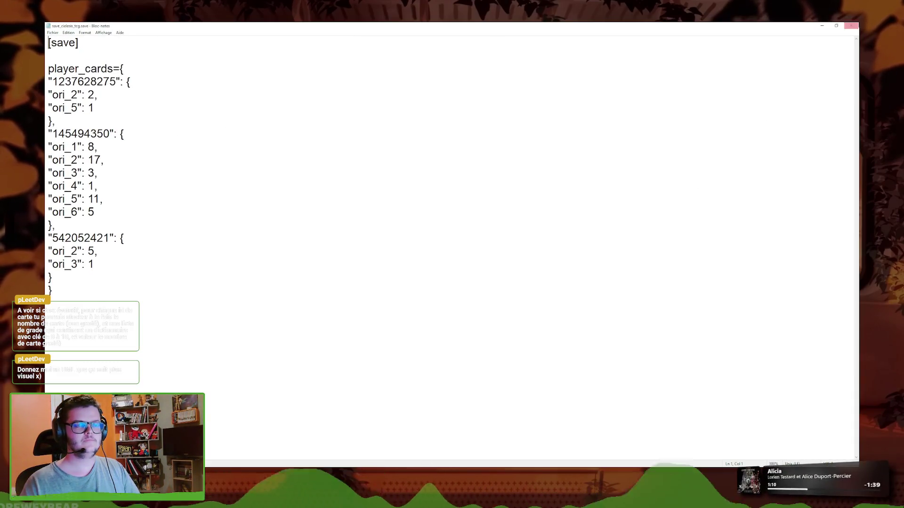
pyautogui.hotkey('alt', 'Tab')
# - Browse the project folders into the Twitch Cielesis TCG data folder and open save_cielesis_tcg.save
pyautogui.click(82, 117)
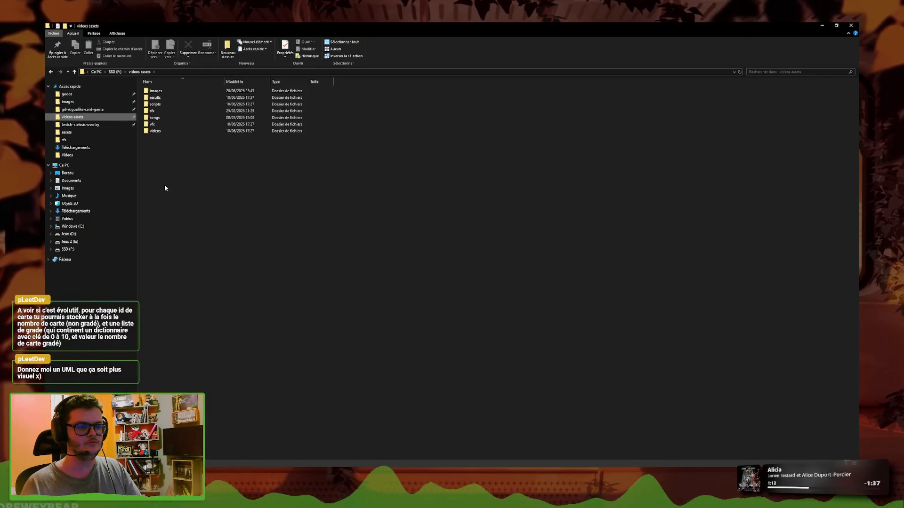
pyautogui.click(81, 109)
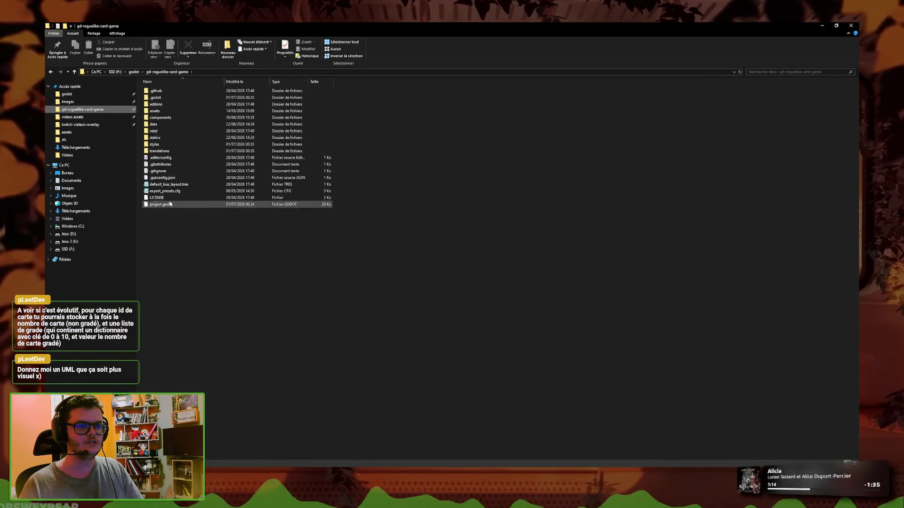
pyautogui.click(76, 124)
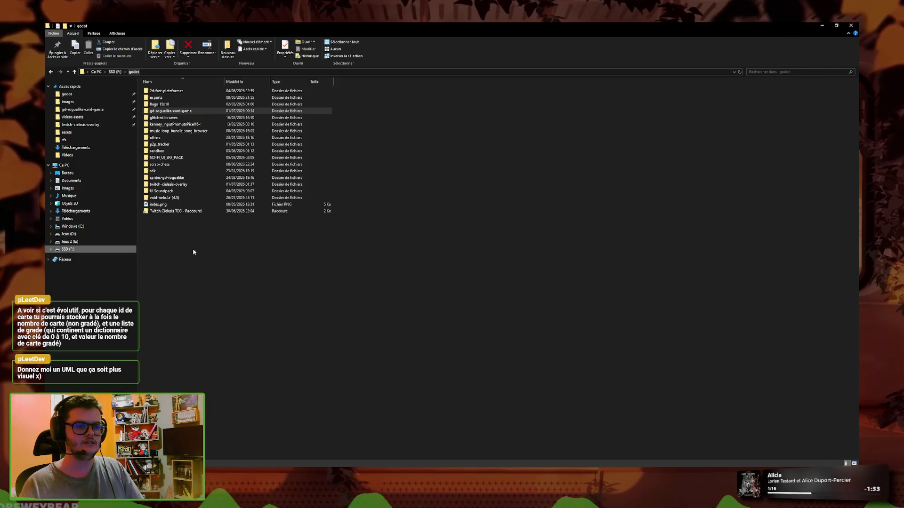
pyautogui.doubleClick(174, 203)
pyautogui.doubleClick(167, 151)
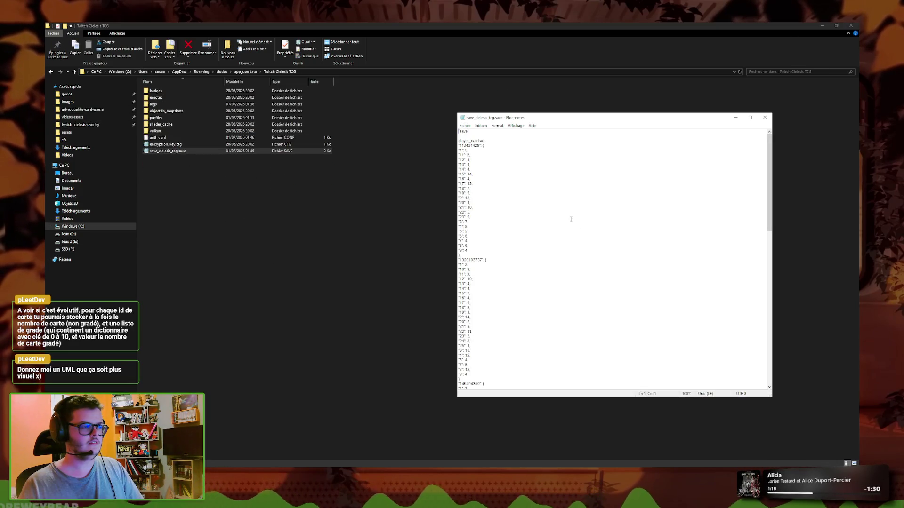
# - Maximize Notepad and enlarge the save file's text with Ctrl+scroll
pyautogui.scroll(-5, 645, 237)
pyautogui.scroll(-5, 641, 244)
pyautogui.scroll(-5, 641, 244)
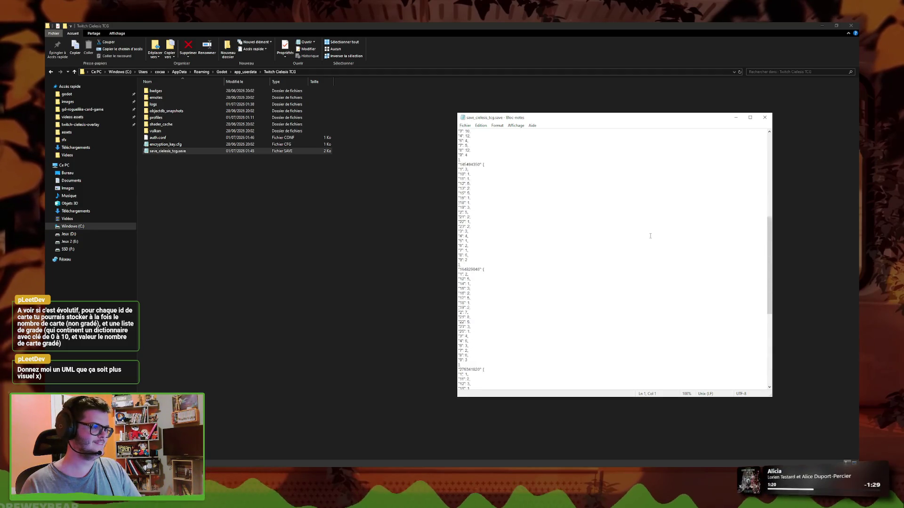
pyautogui.scroll(15, 658, 235)
pyautogui.click(750, 117)
pyautogui.scroll(-3, 364, 194)
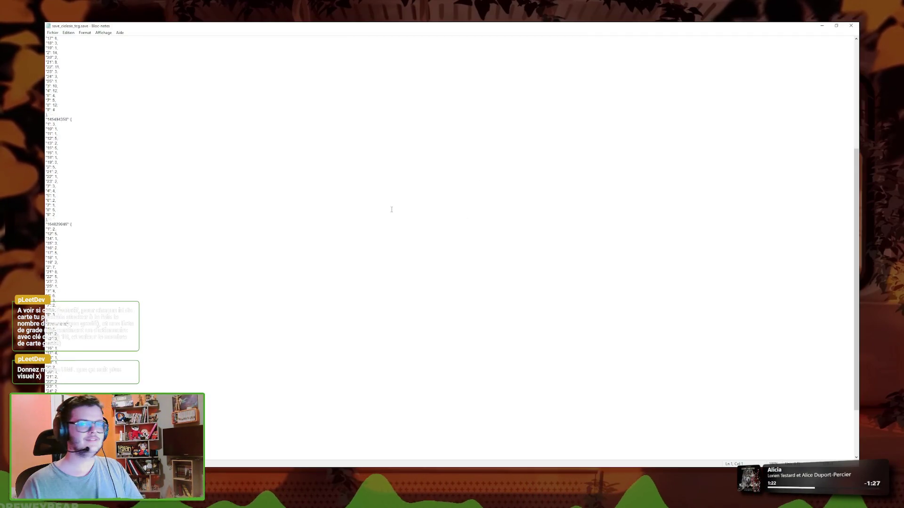
pyautogui.scroll(1, 297, 179)
pyautogui.keyDown('ctrl'); pyautogui.scroll(3, 316, 190); pyautogui.keyUp('ctrl')
pyautogui.keyDown('ctrl'); pyautogui.scroll(3, 316, 190); pyautogui.keyUp('ctrl')
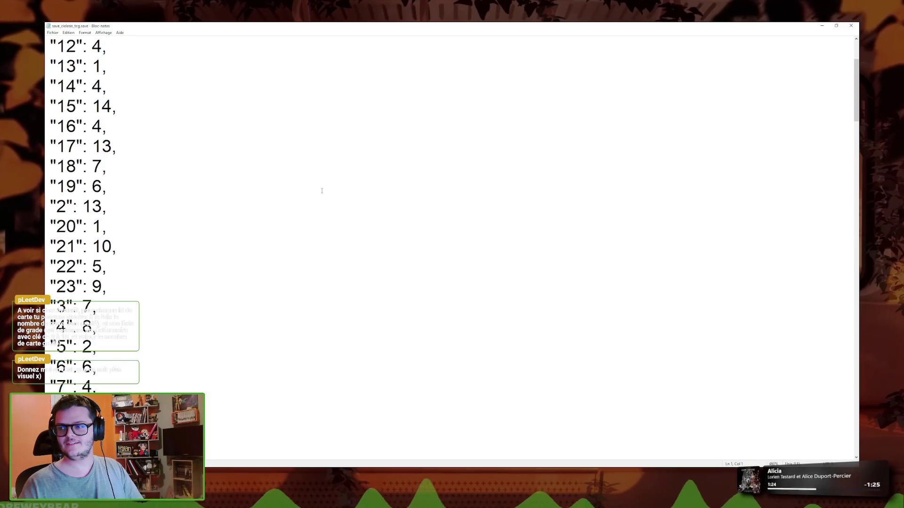
pyautogui.scroll(-5, 318, 188)
pyautogui.scroll(10, 320, 185)
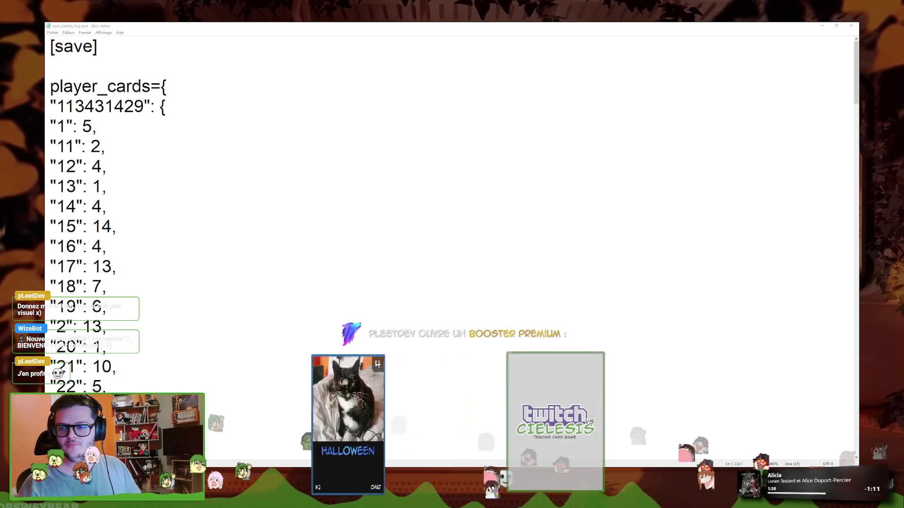
# - Click through the first player's lines, briefly select the player id, and return to the "1": 5 line
pyautogui.click(191, 108)
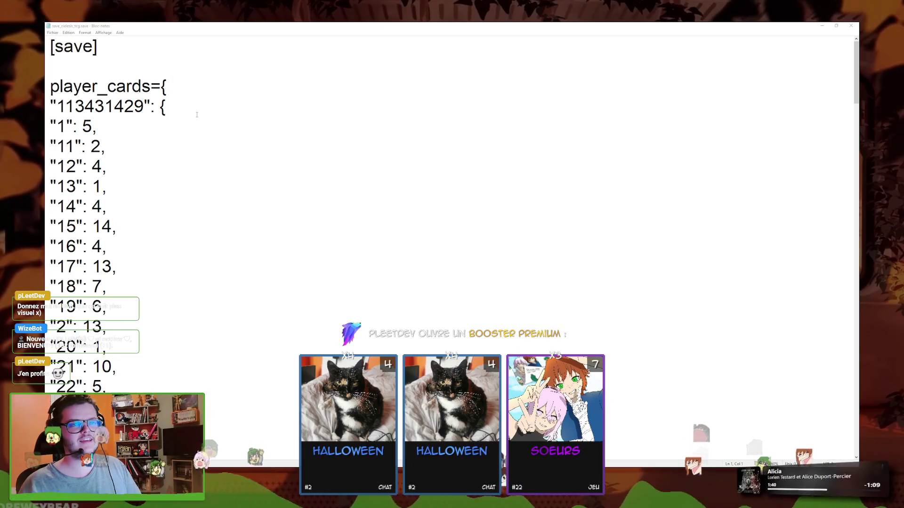
pyautogui.click(175, 140)
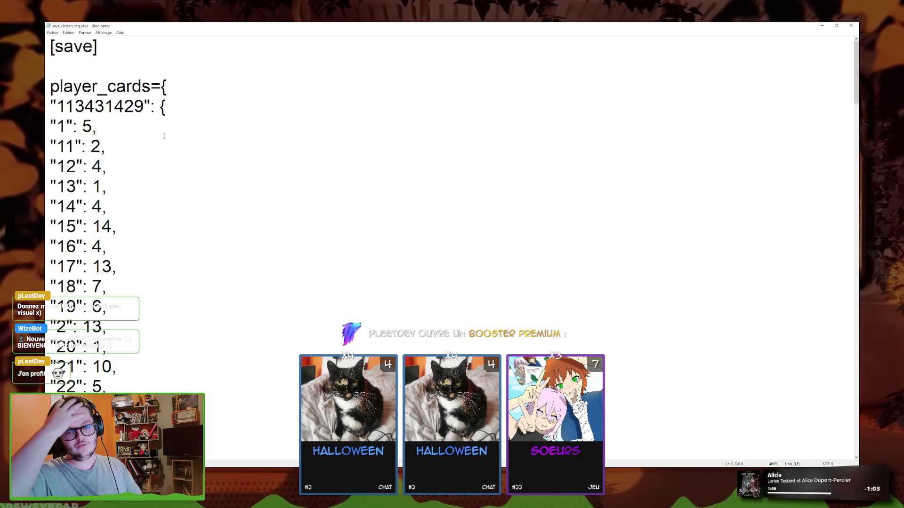
pyautogui.click(159, 150)
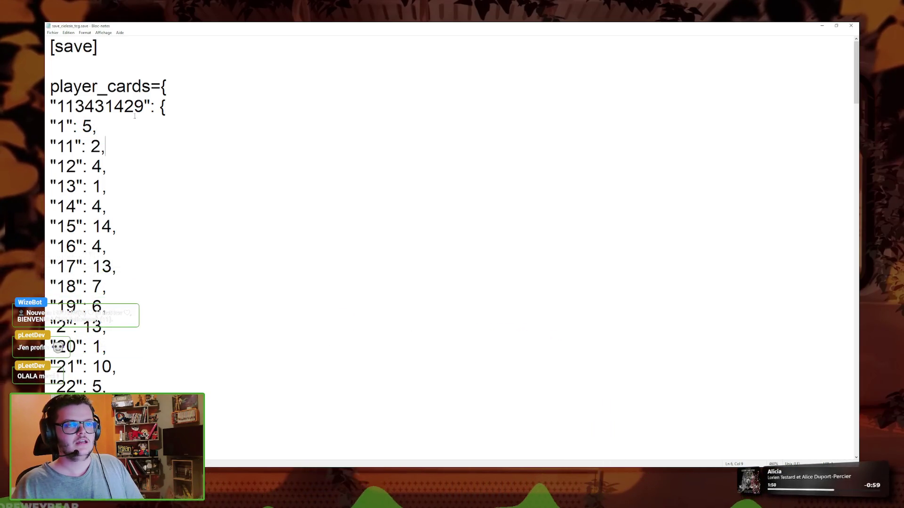
pyautogui.moveTo(144, 107)
pyautogui.mouseDown()
pyautogui.moveTo(56, 106)
pyautogui.moveTo(66, 347)
pyautogui.mouseUp()
pyautogui.click(117, 125)
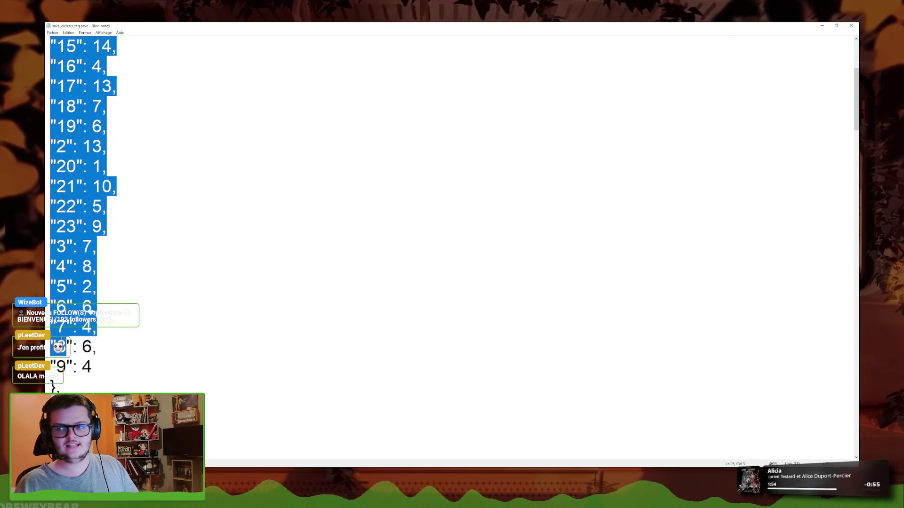
pyautogui.scroll(3, 66, 346)
pyautogui.moveTo(107, 166); pyautogui.dragTo(108, 207)
pyautogui.click(144, 130)
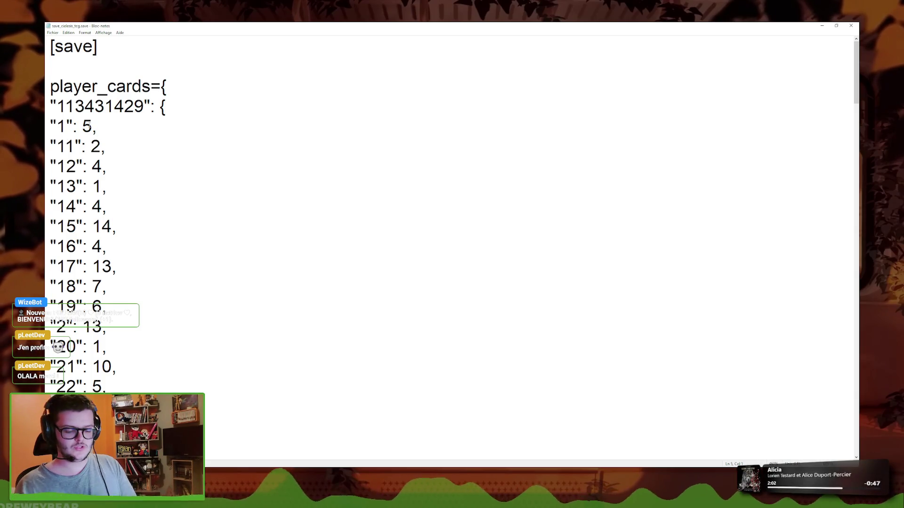
# - Wrap the first card entry on line 5 in braces so it reads {"1": 5}
pyautogui.write('{')
pyautogui.press('Right')
pyautogui.press('Right')
pyautogui.press('Right')
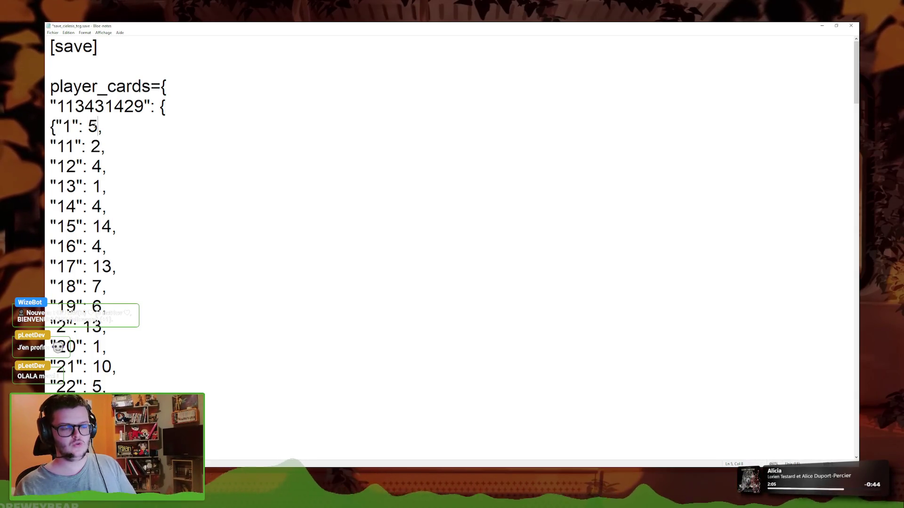
pyautogui.write('=')
pyautogui.press('BackSpace')
pyautogui.write('}')
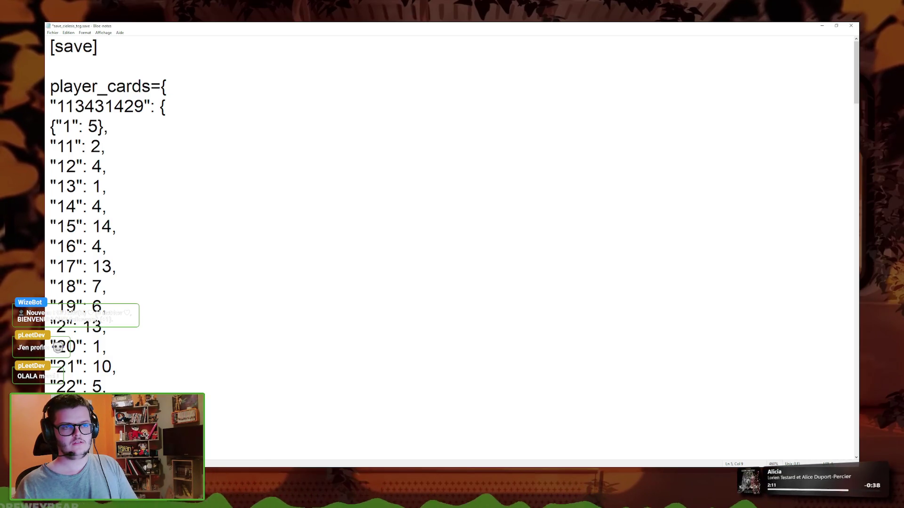
pyautogui.press('Left')
pyautogui.press('Left')
pyautogui.press('Left')
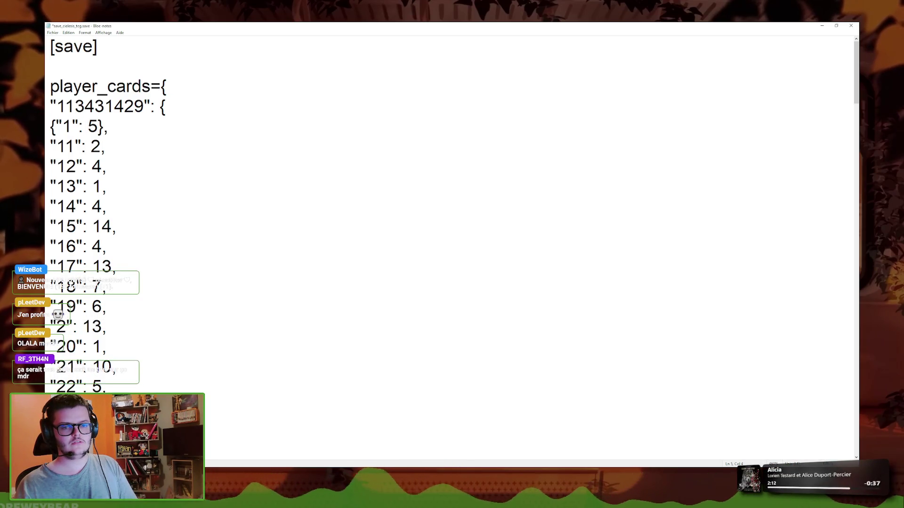
pyautogui.press('Right')
pyautogui.press('Right')
pyautogui.press('Right')
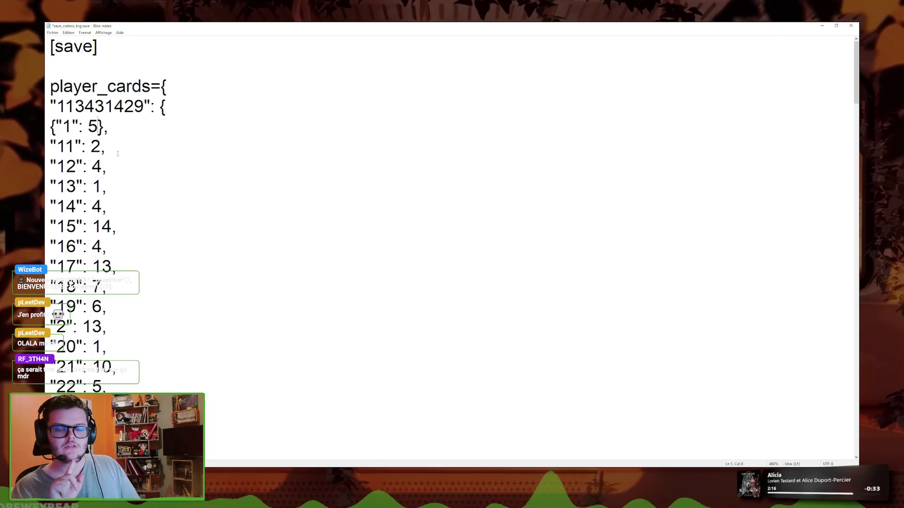
pyautogui.hotkey('shift', 'Left')
pyautogui.hotkey('shift', 'Left')
pyautogui.hotkey('shift', 'Left')
pyautogui.hotkey('shift', 'Left')
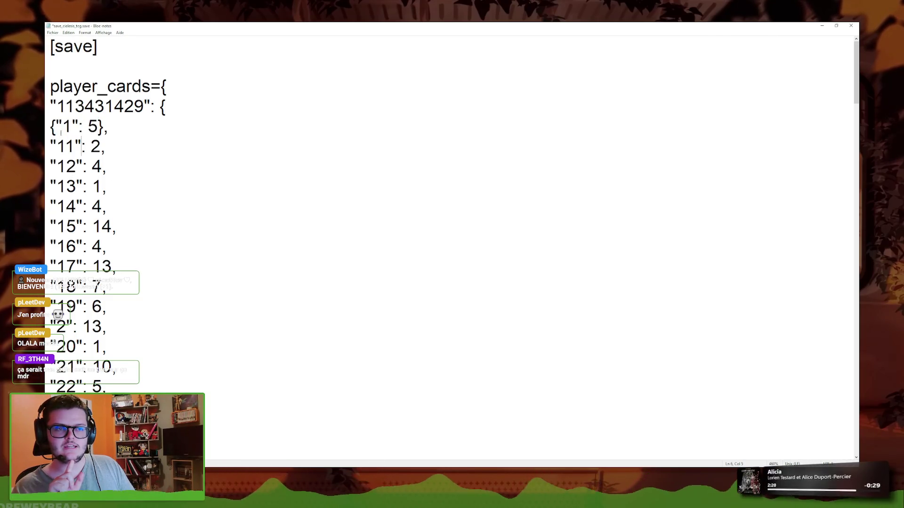
pyautogui.moveTo(62, 126); pyautogui.dragTo(99, 126)
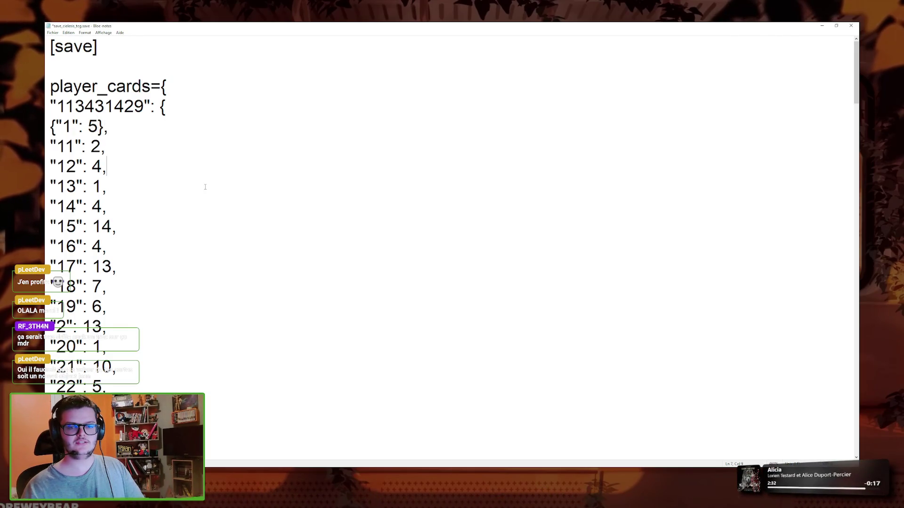
# - Select the first card entry line, then close Notepad and answer the save-changes prompt
pyautogui.click(206, 154)
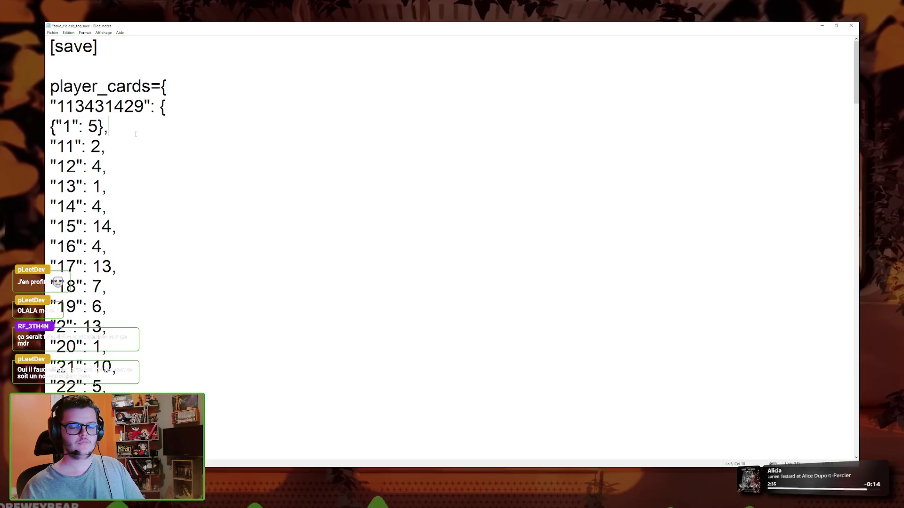
pyautogui.hotkey('shift', 'Home')
pyautogui.hotkey('alt', 'F4')
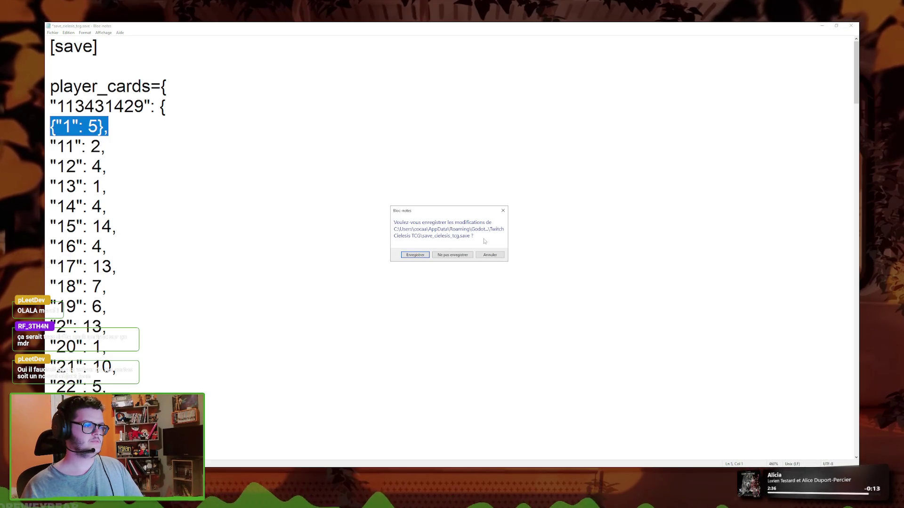
pyautogui.press('Return')
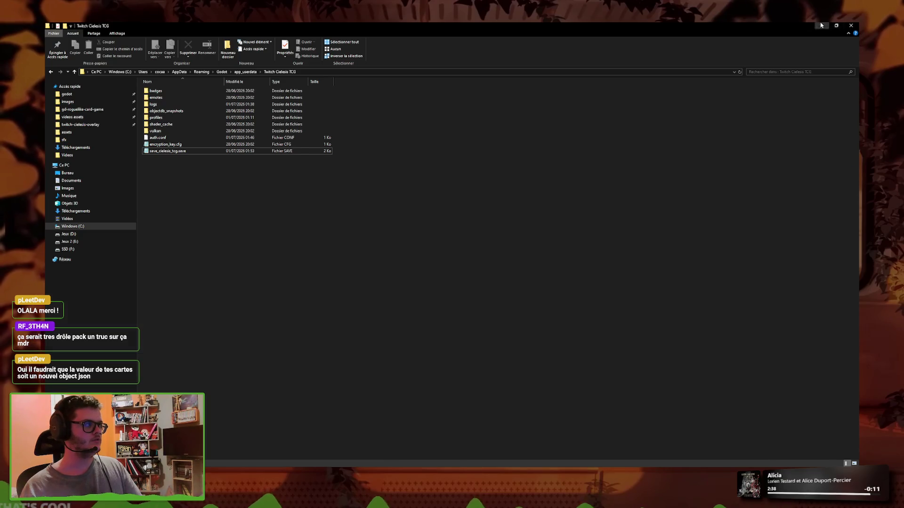
# - Minimize File Explorer, zoom the ampyre.png canvas, and preview the animation playback
pyautogui.click(821, 25)
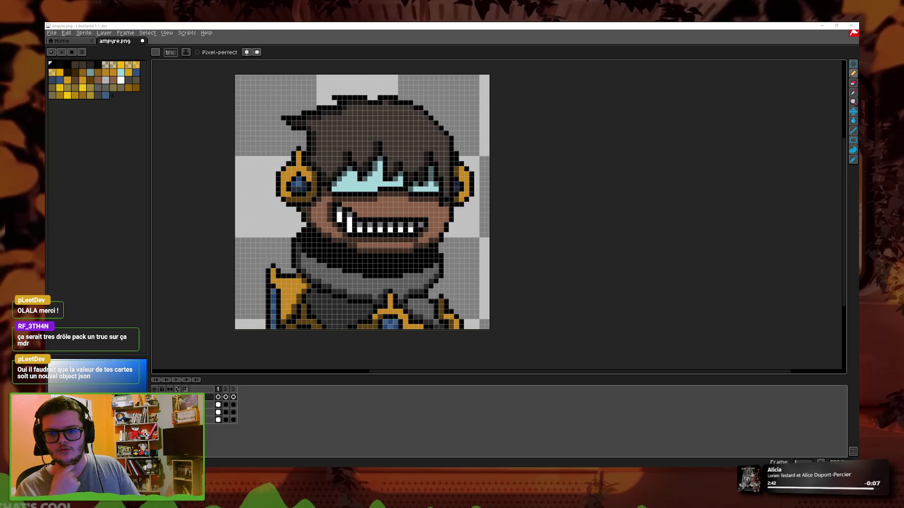
pyautogui.press('-')
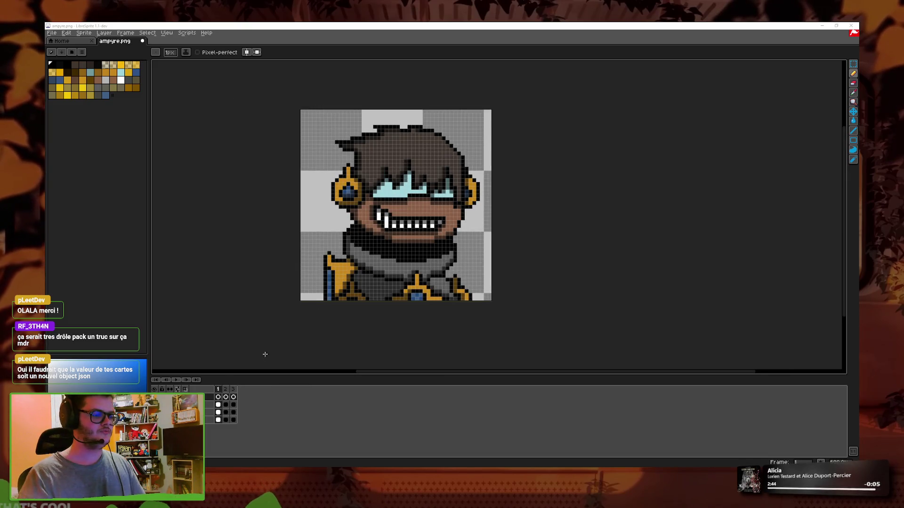
pyautogui.press('Return')
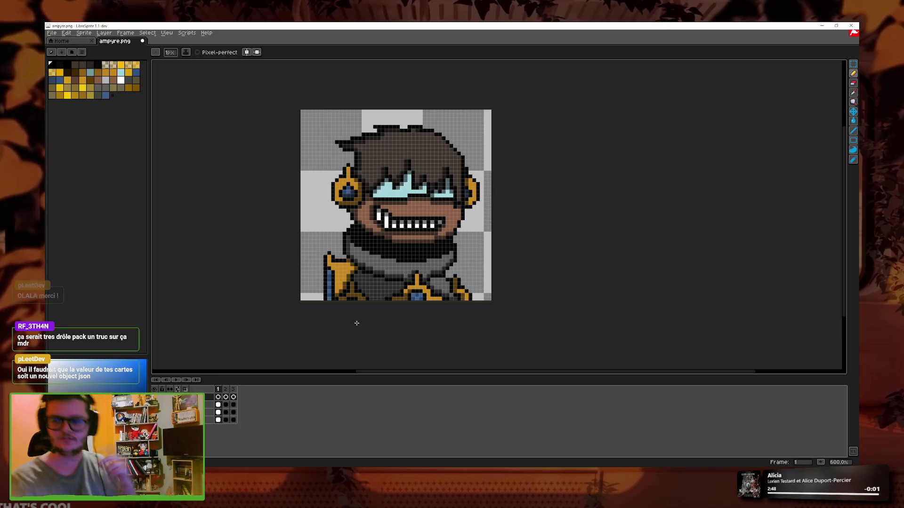
pyautogui.press('Return')
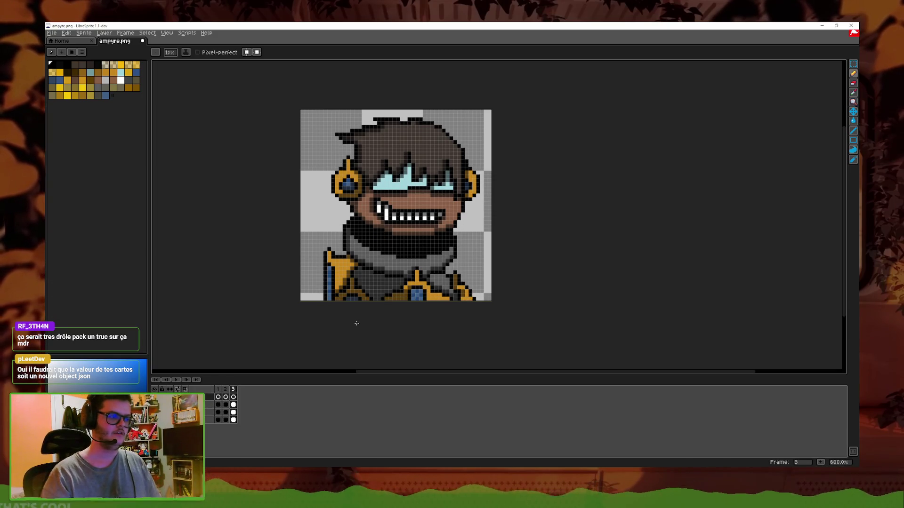
pyautogui.scroll(1, 432, 300)
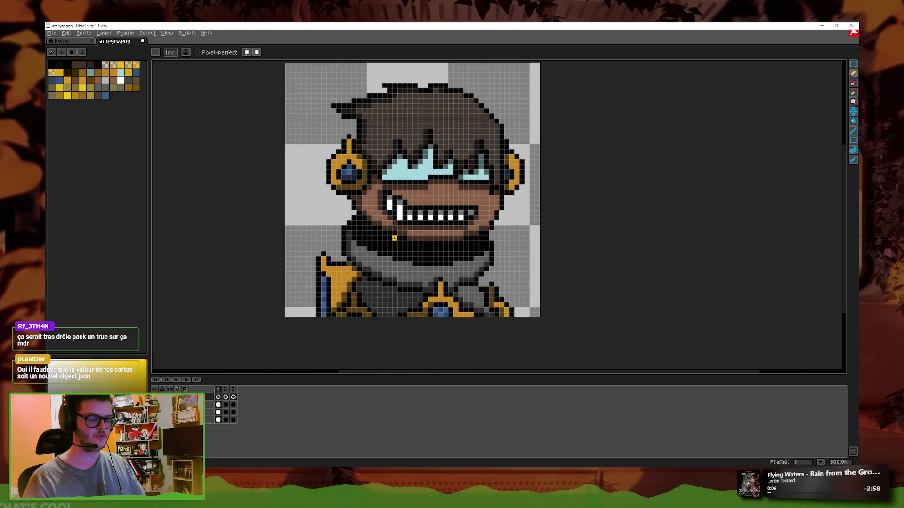
pyautogui.scroll(2, 261, 152)
# - Draw trial yellow lightning strokes down the left side, then undo them all
pyautogui.moveTo(245, 138); pyautogui.dragTo(219, 322)
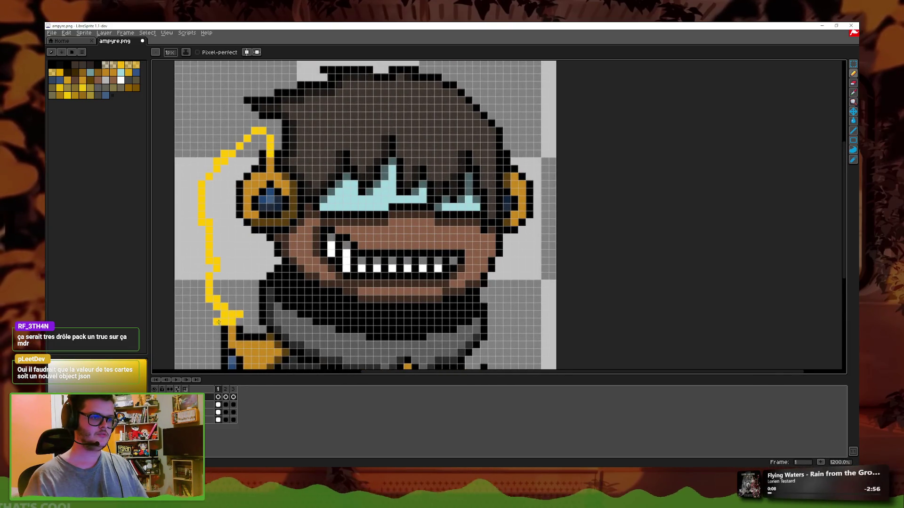
pyautogui.hotkey('ctrl', 'z')
pyautogui.moveTo(270, 138); pyautogui.dragTo(209, 188)
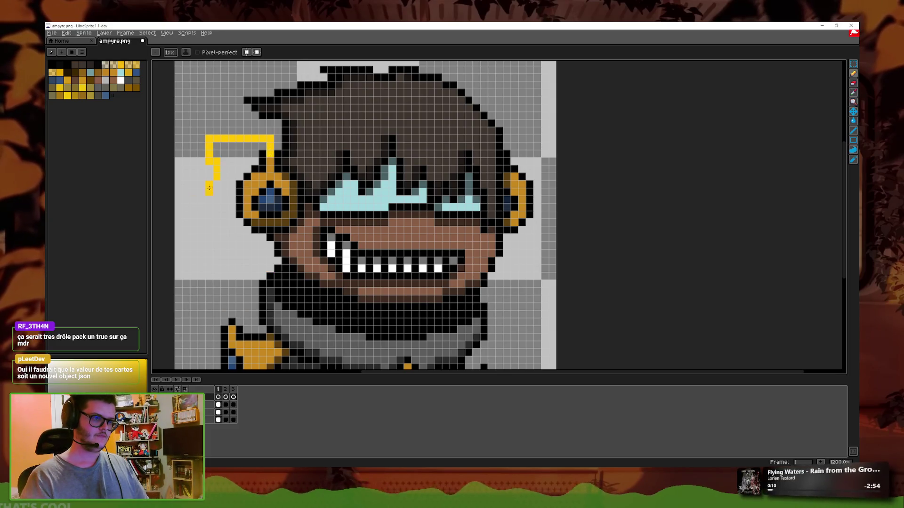
pyautogui.hotkey('ctrl', 'z')
pyautogui.hotkey('ctrl', 'y')
pyautogui.hotkey('ctrl', 'z')
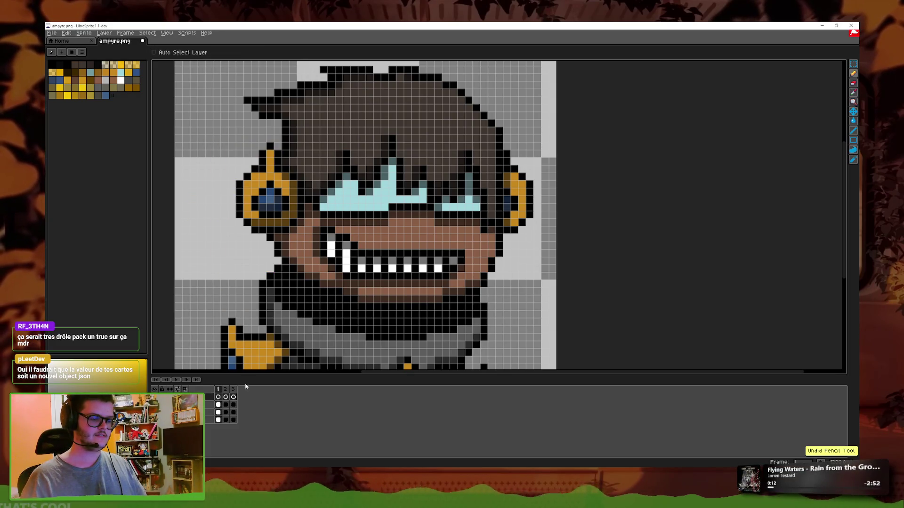
# - Add a new empty frame 4 after frame 3
pyautogui.click(233, 390)
pyautogui.rightClick(233, 391)
pyautogui.click(241, 411)
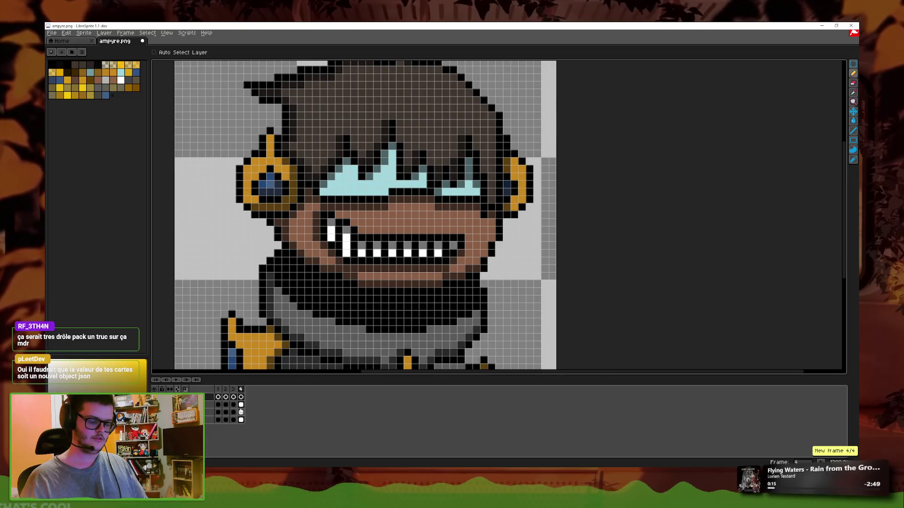
pyautogui.moveTo(241, 405); pyautogui.dragTo(241, 419)
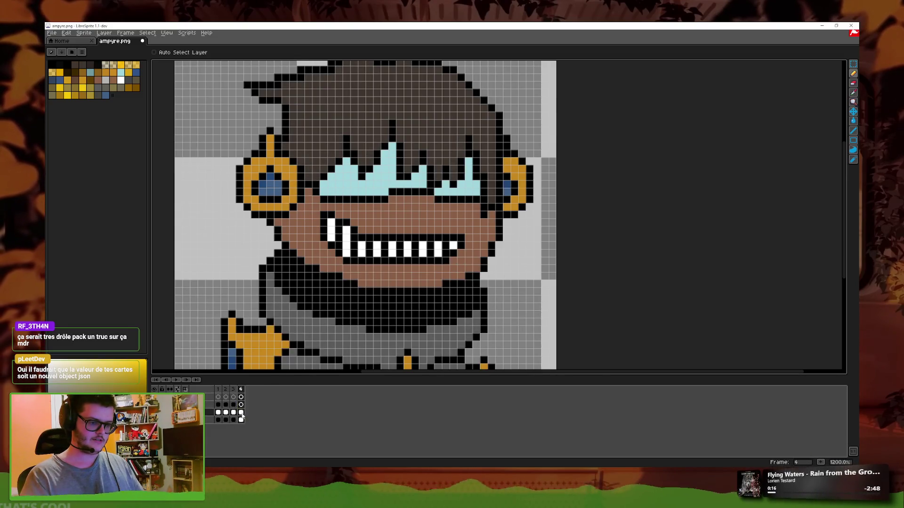
pyautogui.doubleClick(233, 419)
pyautogui.click(507, 243)
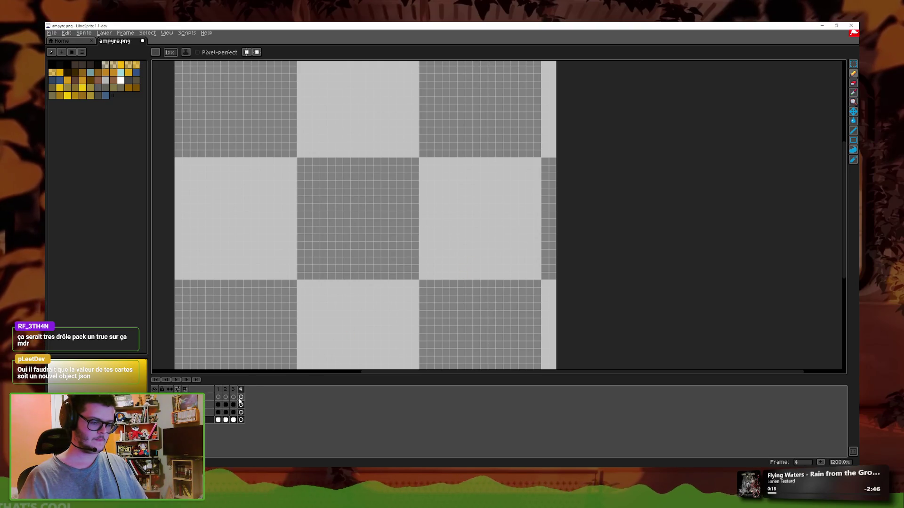
# - Review frames 2–4, then play the animation and stop it on frame 1
pyautogui.click(225, 405)
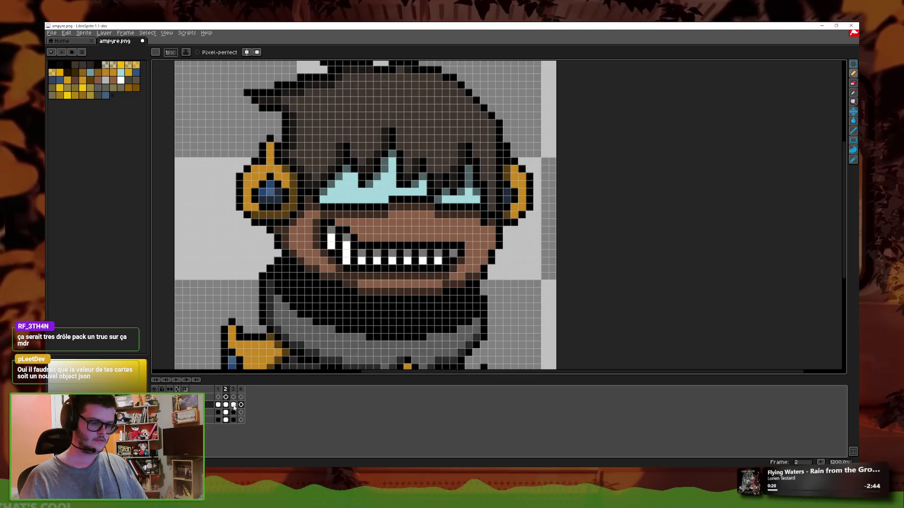
pyautogui.click(234, 405)
pyautogui.click(234, 412)
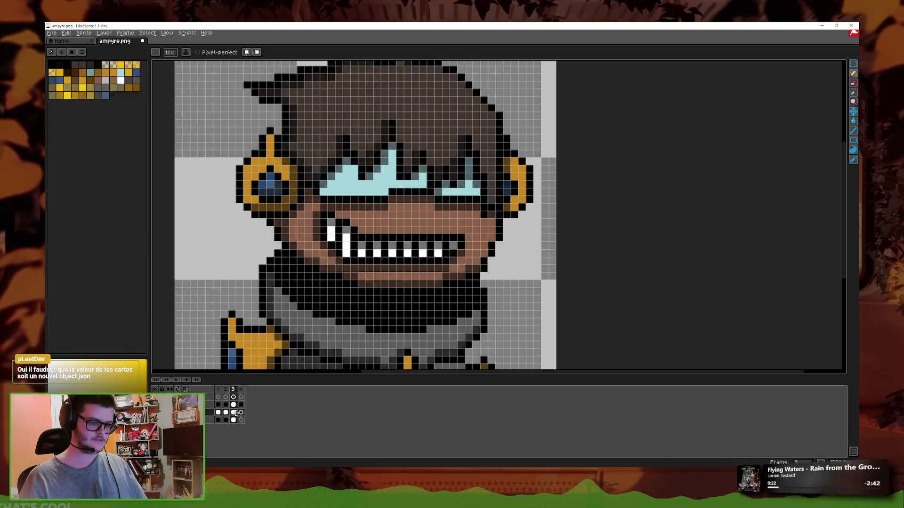
pyautogui.click(241, 388)
pyautogui.rightClick(240, 389)
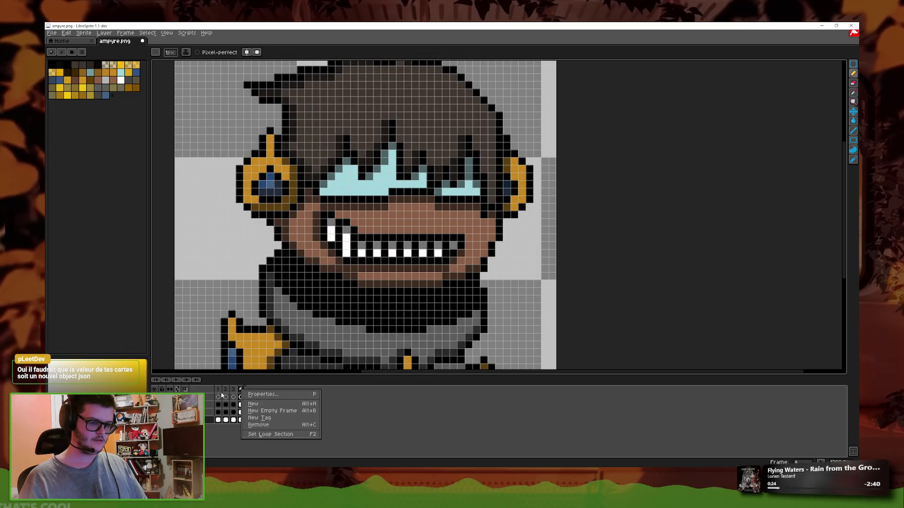
pyautogui.click(233, 389)
pyautogui.rightClick(233, 389)
pyautogui.press('Escape')
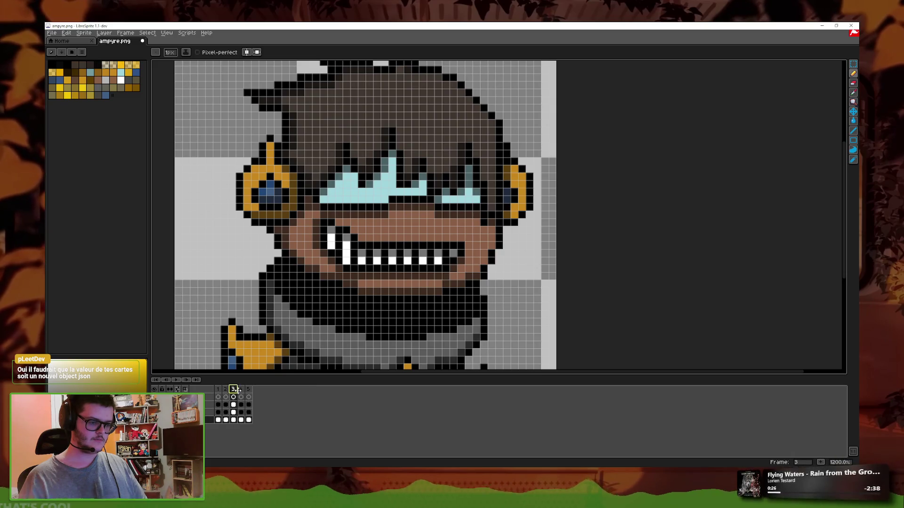
pyautogui.click(233, 388)
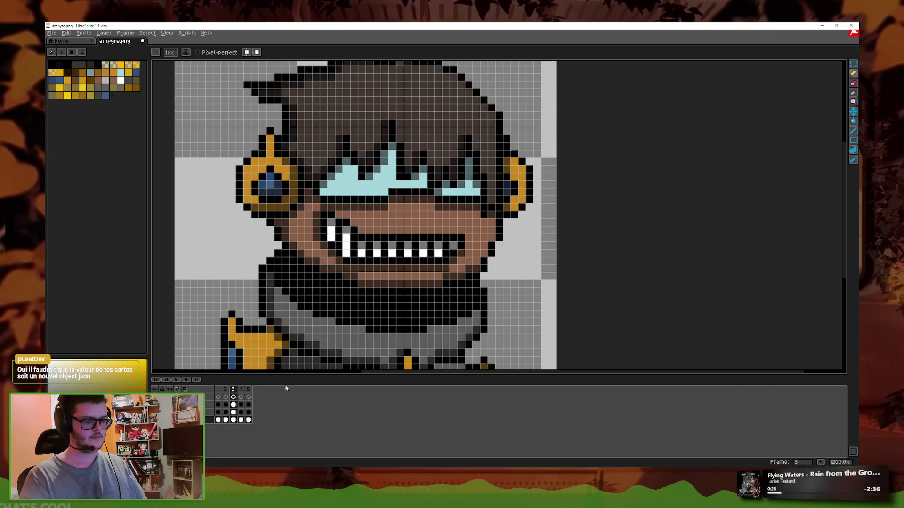
pyautogui.press('Return')
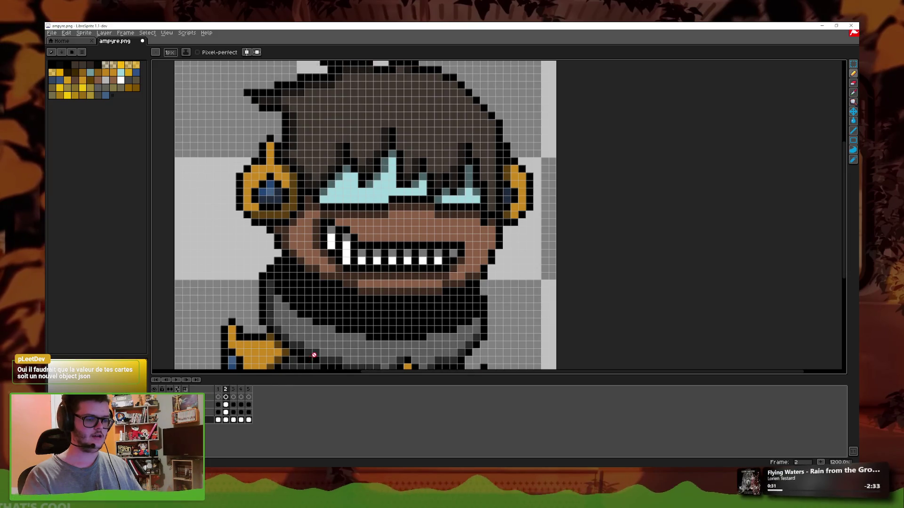
pyautogui.press('Return')
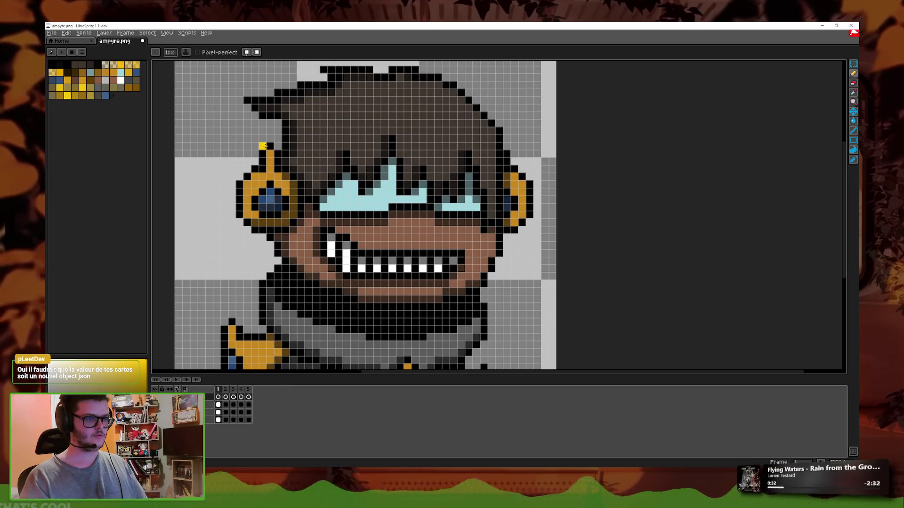
# - Pencil yellow lightning from the earpiece down the left side, across the chest and up the right
pyautogui.moveTo(264, 146); pyautogui.dragTo(200, 156)
pyautogui.moveTo(232, 320); pyautogui.dragTo(297, 212)
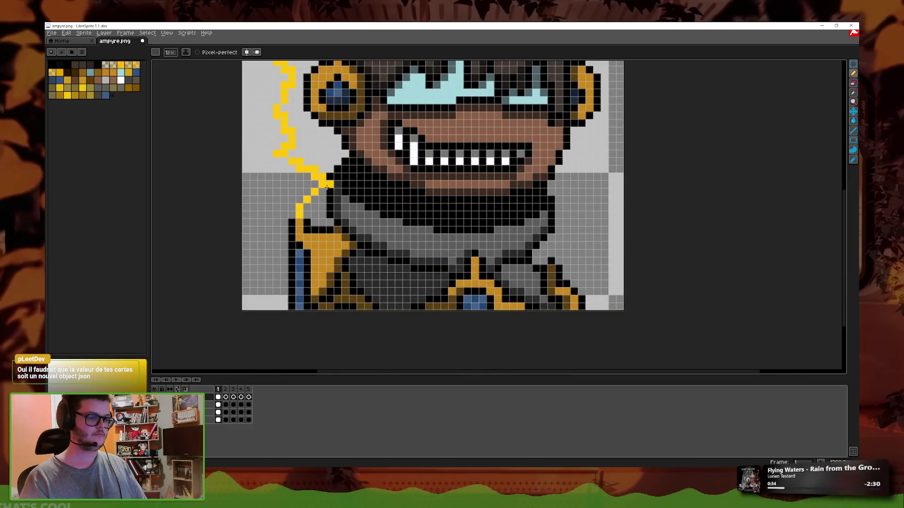
pyautogui.moveTo(330, 184); pyautogui.dragTo(346, 271)
pyautogui.moveTo(383, 224); pyautogui.dragTo(478, 239)
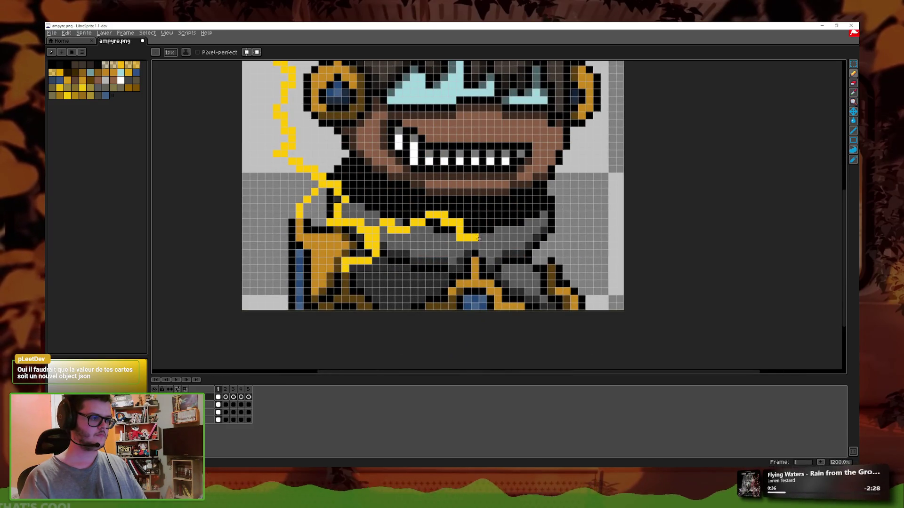
pyautogui.hotkey('ctrl', 'z')
pyautogui.moveTo(384, 226); pyautogui.dragTo(470, 254)
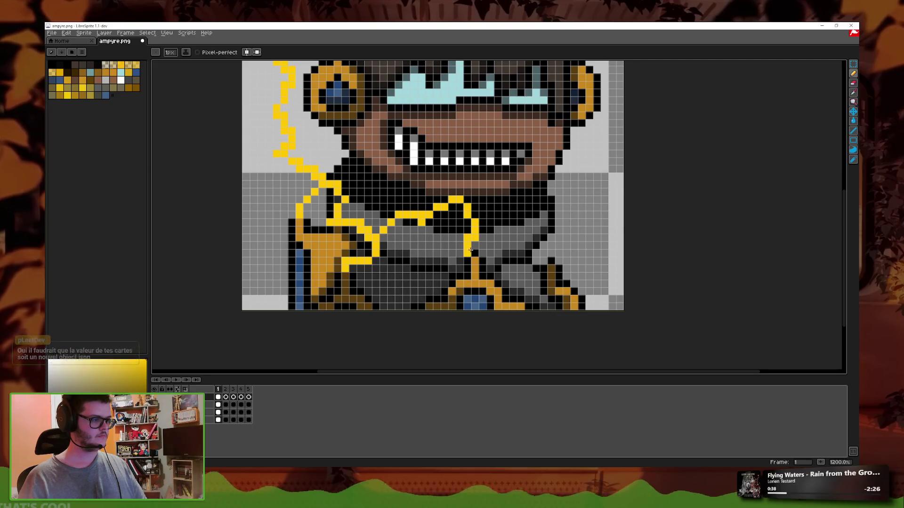
pyautogui.moveTo(548, 260)
pyautogui.mouseDown()
pyautogui.moveTo(459, 293)
pyautogui.moveTo(487, 270)
pyautogui.moveTo(476, 201)
pyautogui.moveTo(476, 240)
pyautogui.mouseUp()
pyautogui.moveTo(486, 106); pyautogui.dragTo(448, 79)
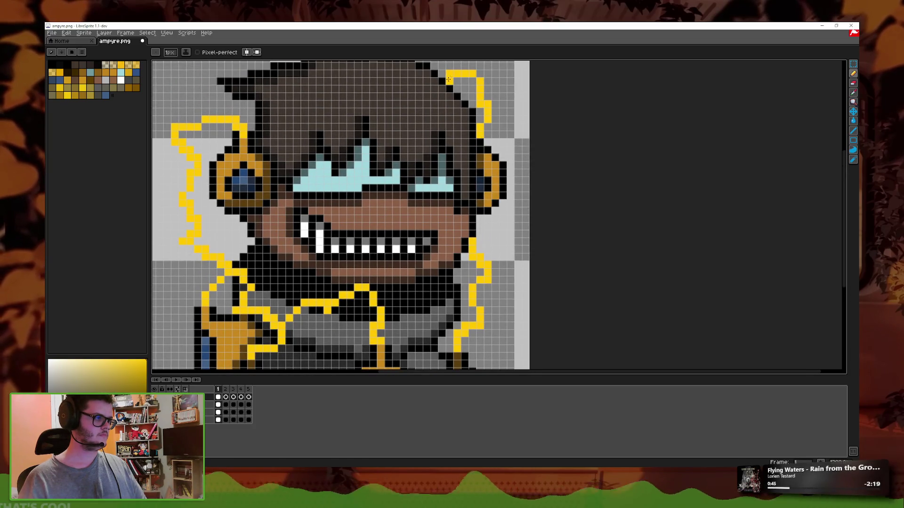
pyautogui.scroll(-1, 500, 238)
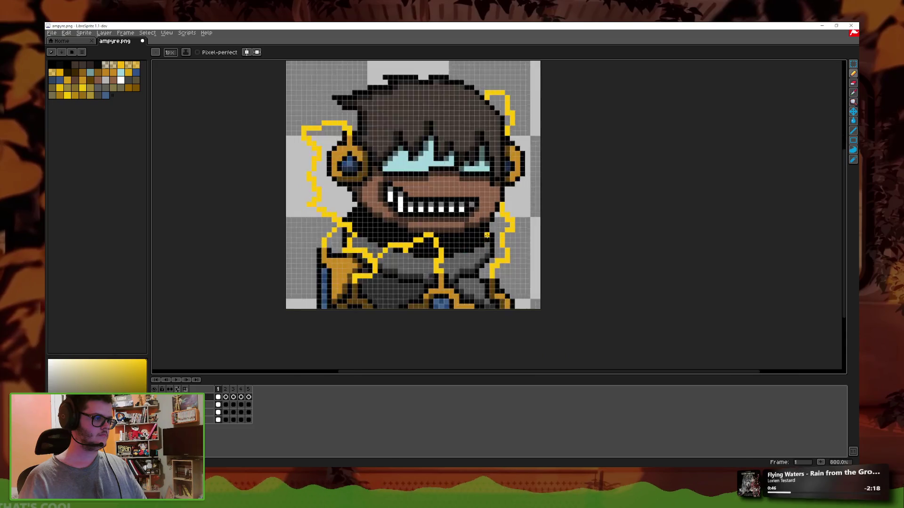
pyautogui.scroll(1, 502, 257)
# - Undo stray lightning through the face and retry a short segment near the shoulders
pyautogui.hotkey('ctrl', 'z')
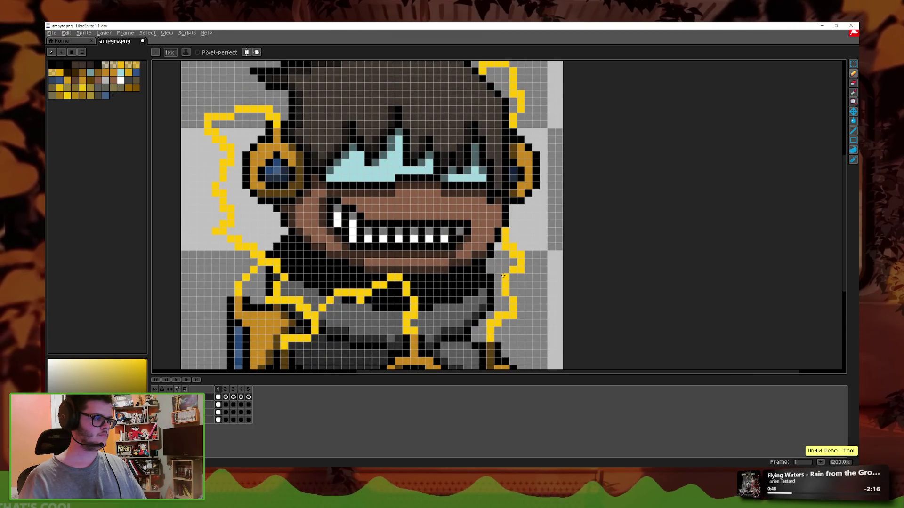
pyautogui.moveTo(485, 280); pyautogui.dragTo(418, 284)
pyautogui.hotkey('ctrl', 'z')
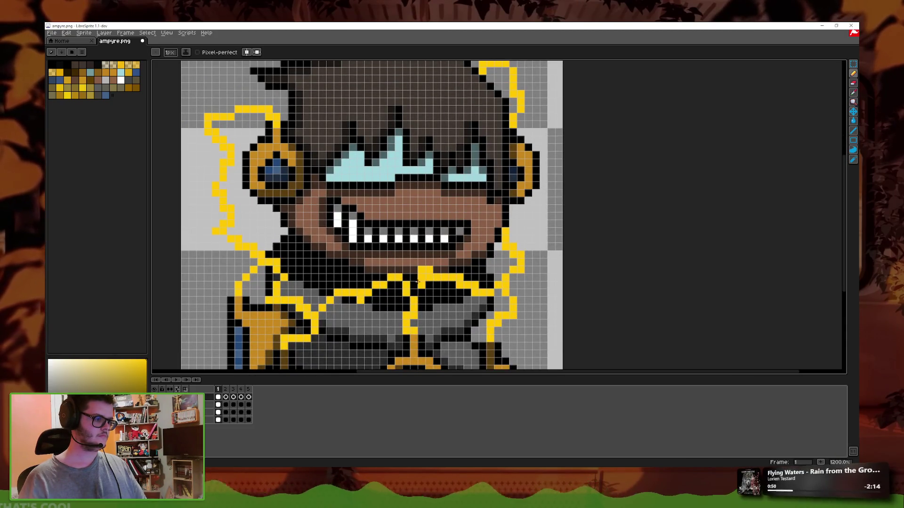
pyautogui.hotkey('ctrl', 'z')
pyautogui.scroll(-3, 418, 285)
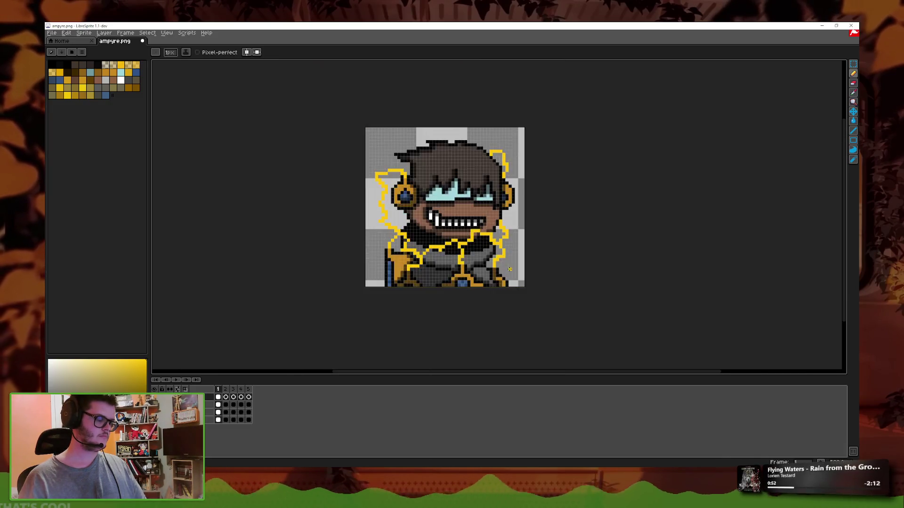
pyautogui.scroll(-1, 509, 256)
pyautogui.scroll(3, 497, 215)
pyautogui.scroll(1, 497, 215)
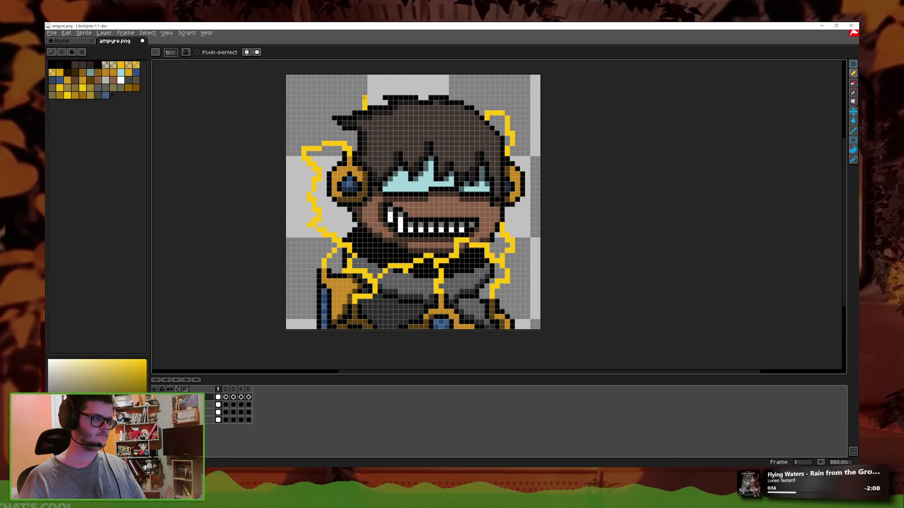
# - Try a lightning halo above the hair, undo it, and switch to the Eraser
pyautogui.moveTo(360, 108); pyautogui.dragTo(404, 89)
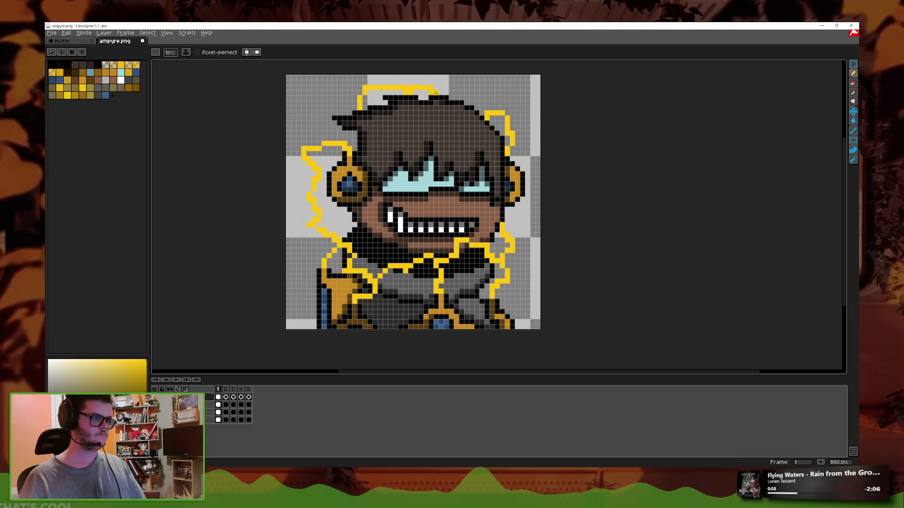
pyautogui.hotkey('ctrl', 'z')
pyautogui.hotkey('ctrl', 'z')
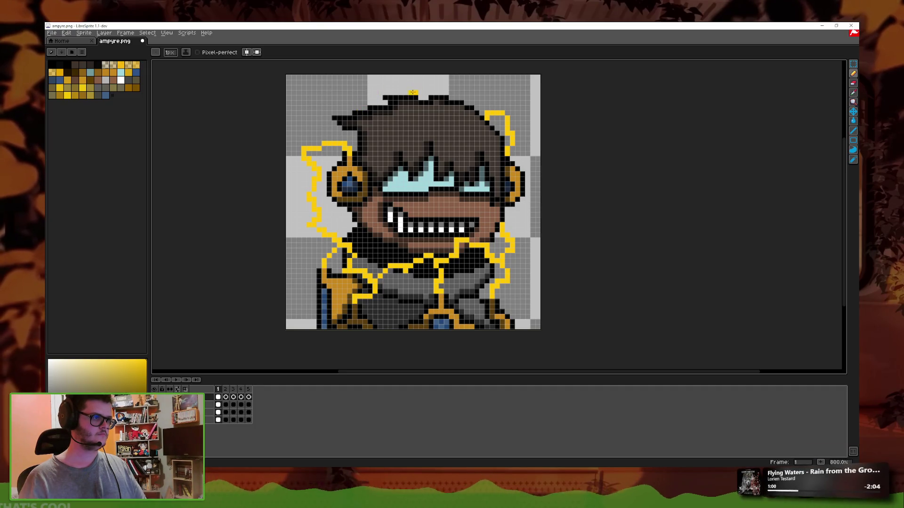
pyautogui.click(854, 83)
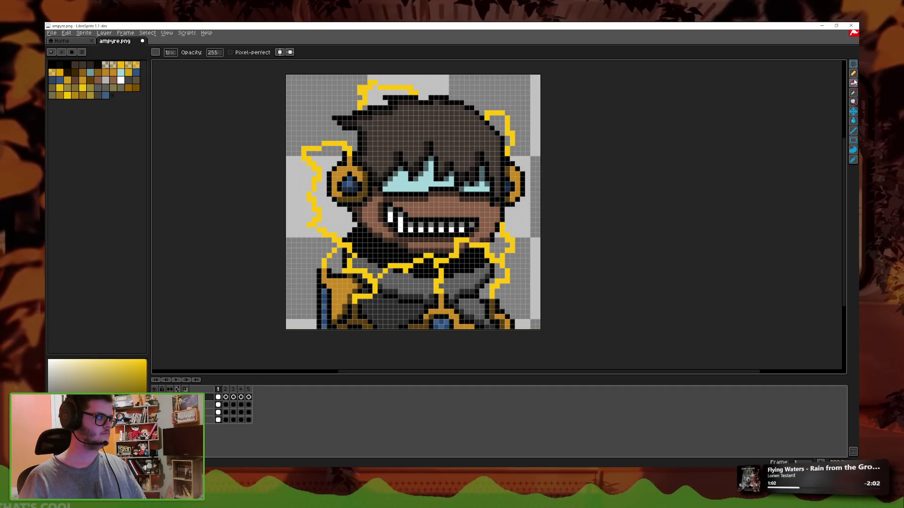
pyautogui.scroll(-2, 459, 188)
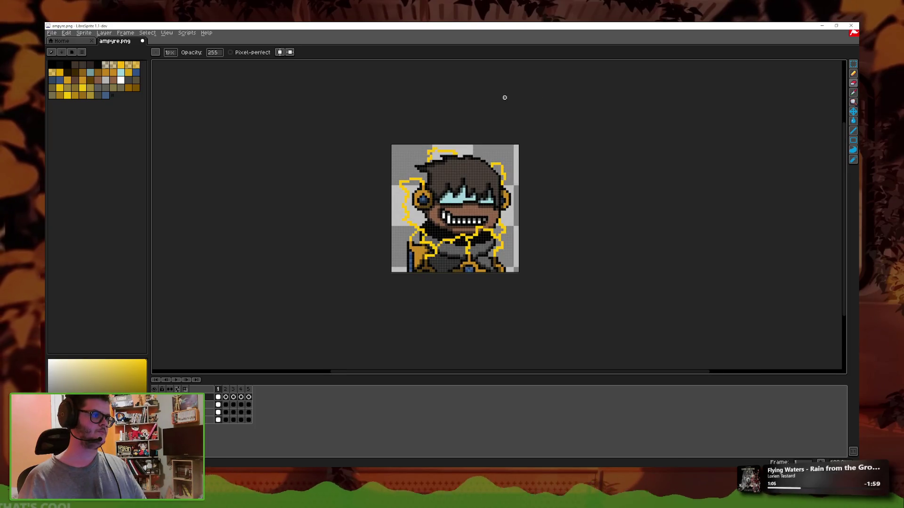
pyautogui.scroll(1, 459, 188)
pyautogui.scroll(1, 459, 188)
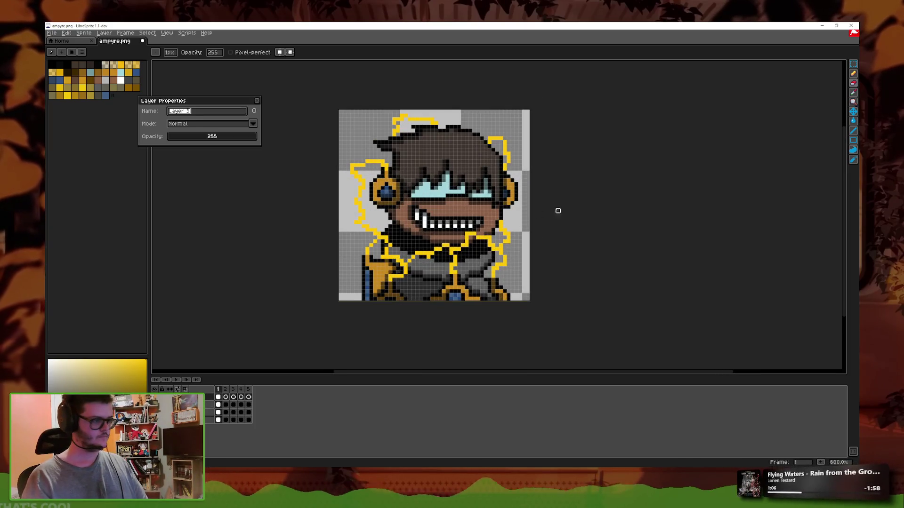
# - Set Layer 3's blend mode to Screen after previewing Overlay
pyautogui.hotkey('shift', 'p')
pyautogui.click(207, 123)
pyautogui.press('Down')
pyautogui.press('Down')
pyautogui.press('Down')
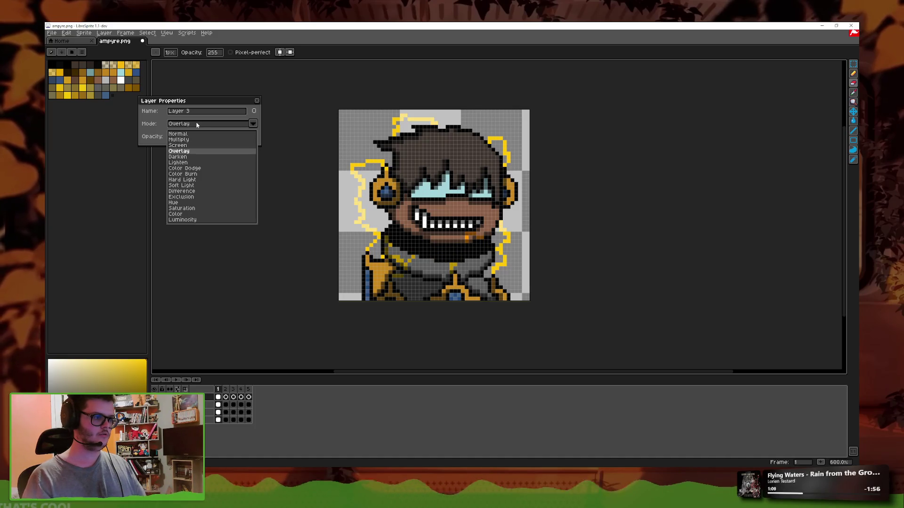
pyautogui.click(196, 124)
pyautogui.click(192, 127)
pyautogui.press('Up')
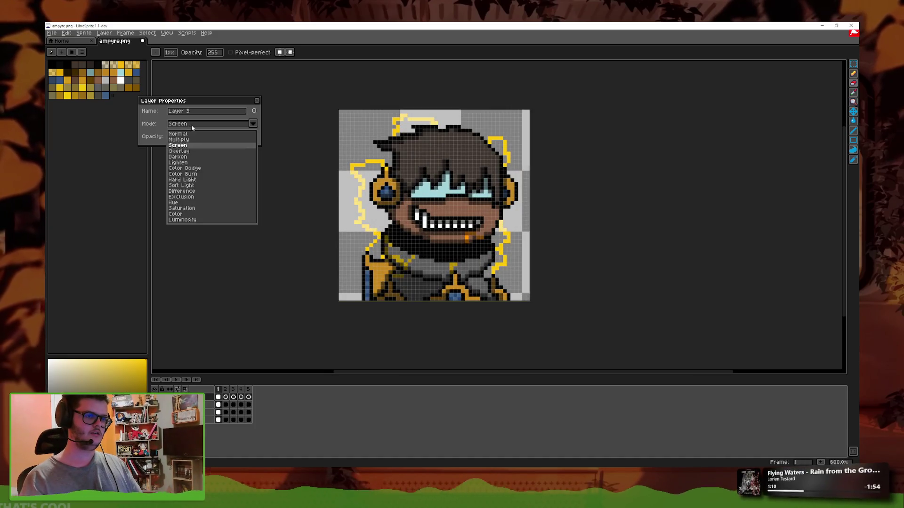
pyautogui.click(191, 128)
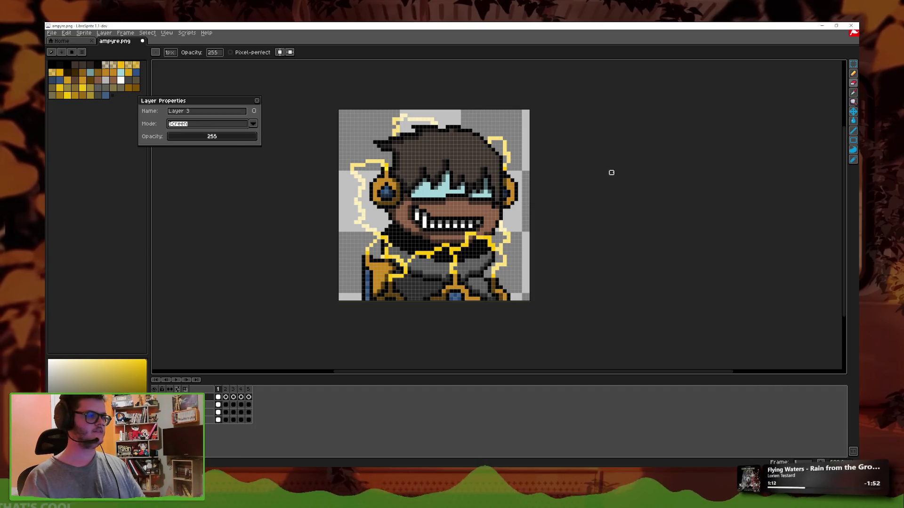
pyautogui.click(257, 101)
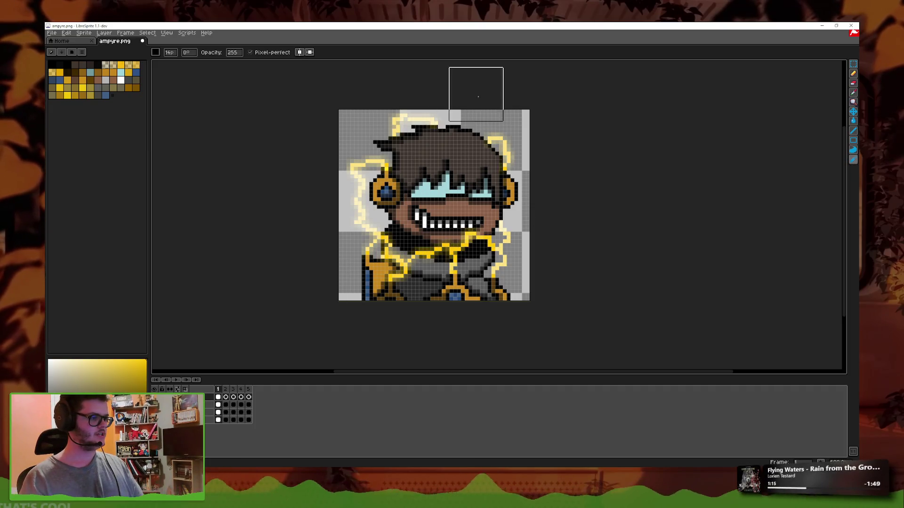
# - Move to frame 2, select the 1px Pencil, and undo a leftover stroke
pyautogui.scroll(-3, 487, 259)
pyautogui.scroll(-1, 616, 247)
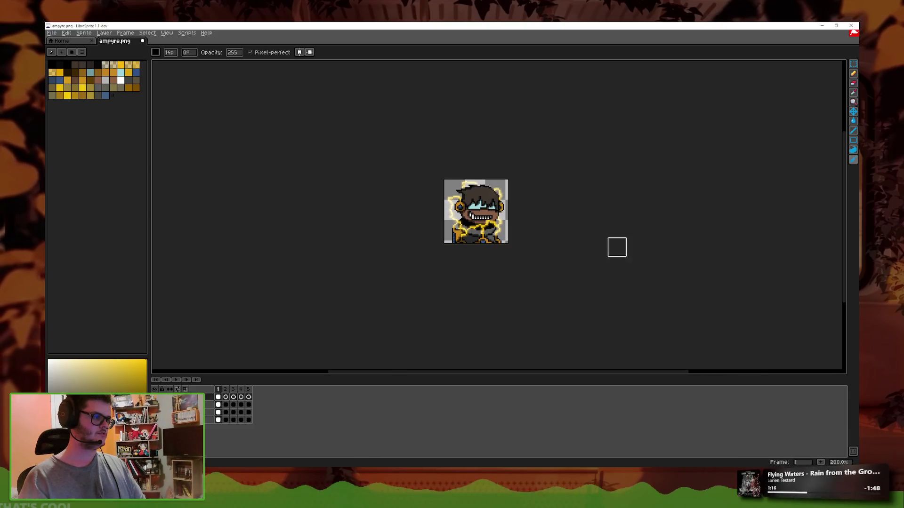
pyautogui.press('Right')
pyautogui.scroll(4, 500, 248)
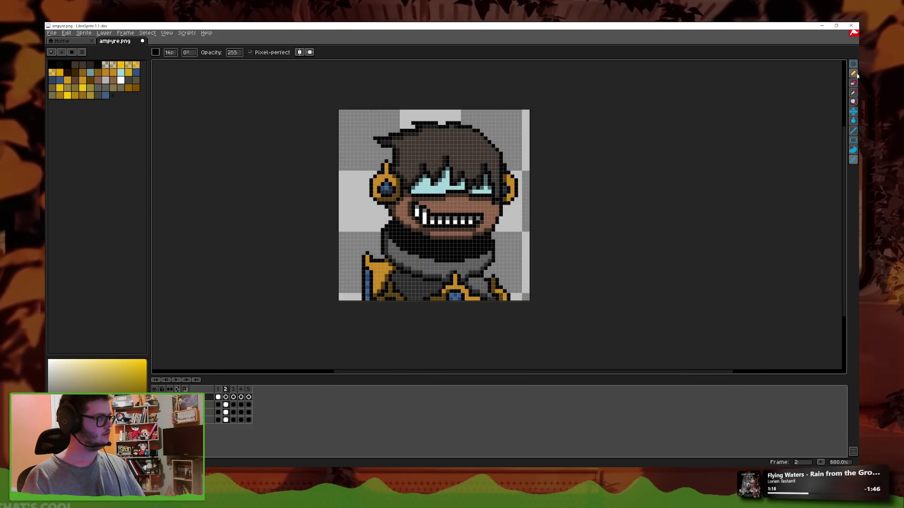
pyautogui.press('b')
pyautogui.scroll(1, 344, 265)
pyautogui.scroll(2, 314, 195)
pyautogui.scroll(-1, 320, 184)
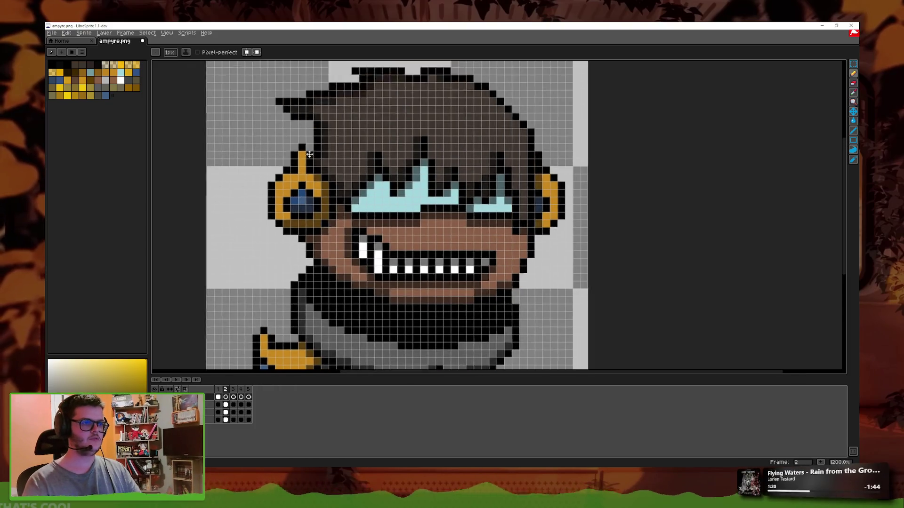
pyautogui.scroll(-1, 329, 169)
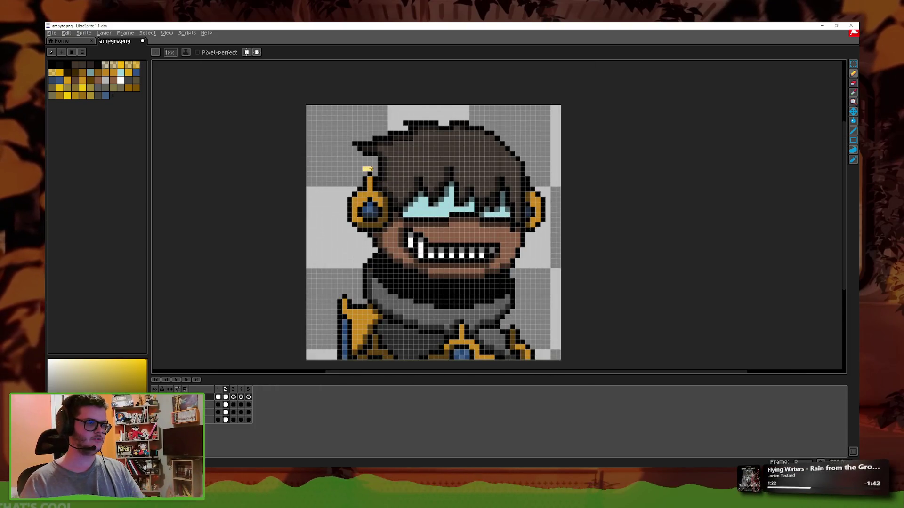
pyautogui.hotkey('ctrl', 'z')
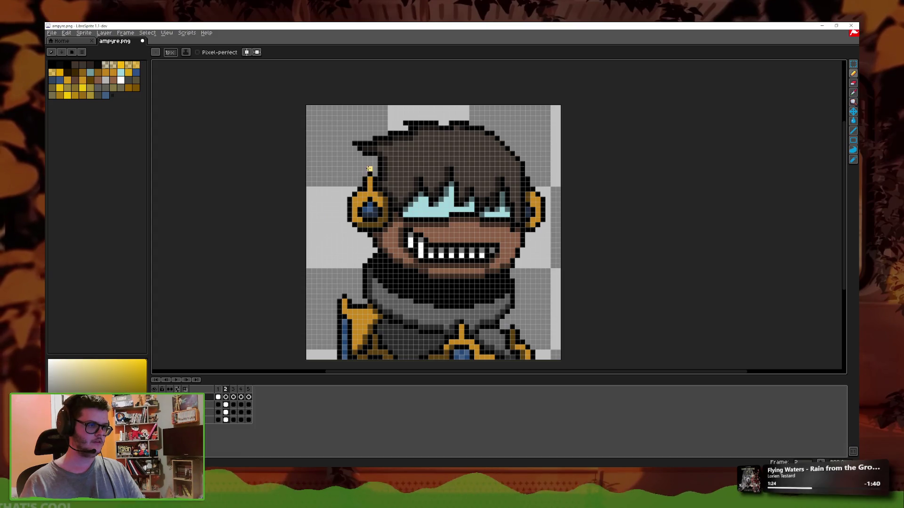
# - Draw a pale-yellow bolt from the ear top down beside the head, retrying as needed
pyautogui.moveTo(371, 169)
pyautogui.mouseDown()
pyautogui.moveTo(345, 270)
pyautogui.moveTo(333, 211)
pyautogui.mouseUp()
pyautogui.hotkey('ctrl', 'z')
pyautogui.hotkey('ctrl', 'z')
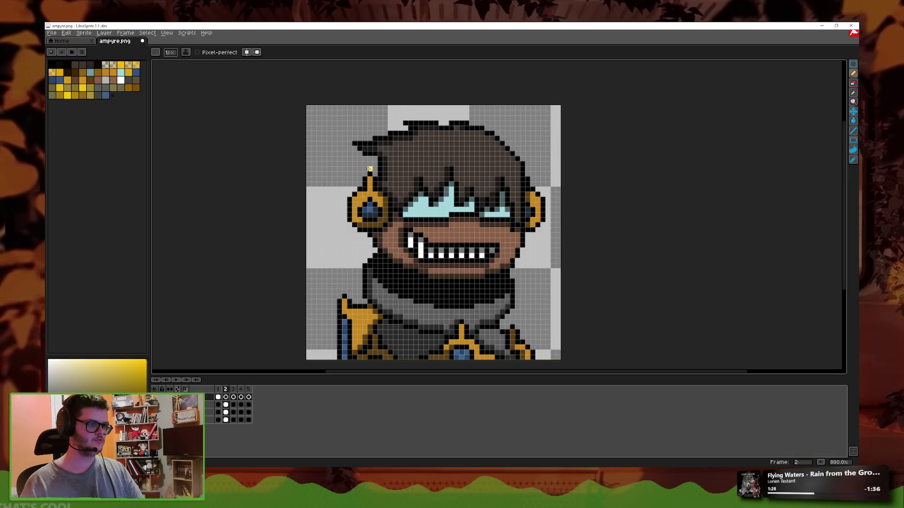
pyautogui.hotkey('ctrl', 'z')
pyautogui.moveTo(371, 168); pyautogui.dragTo(329, 209)
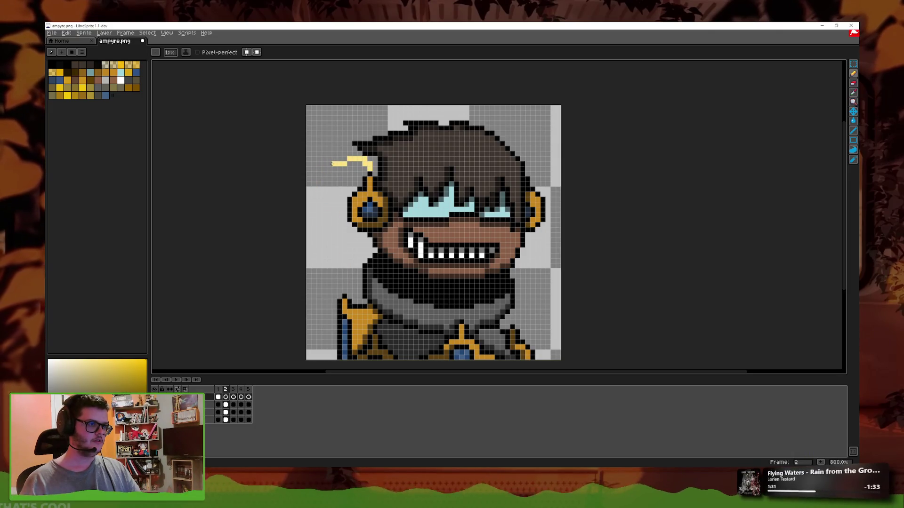
pyautogui.hotkey('ctrl', 'z')
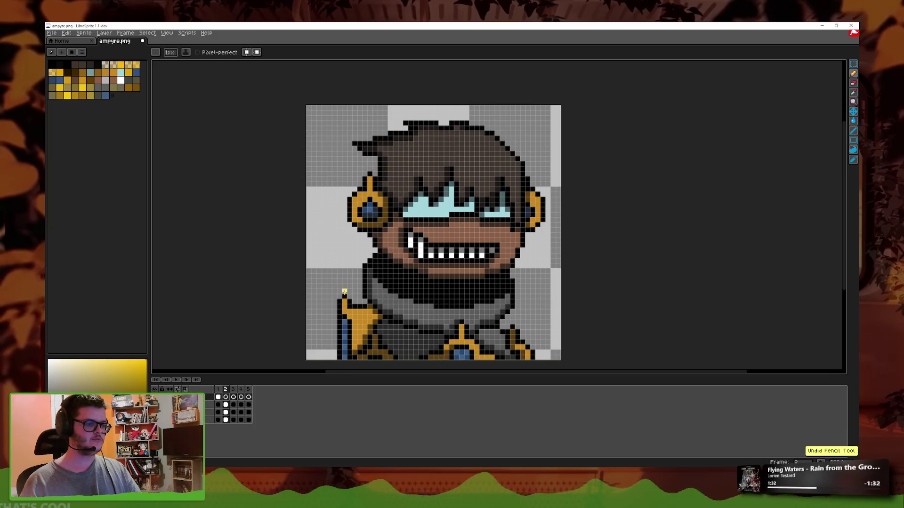
pyautogui.moveTo(344, 293); pyautogui.dragTo(329, 181)
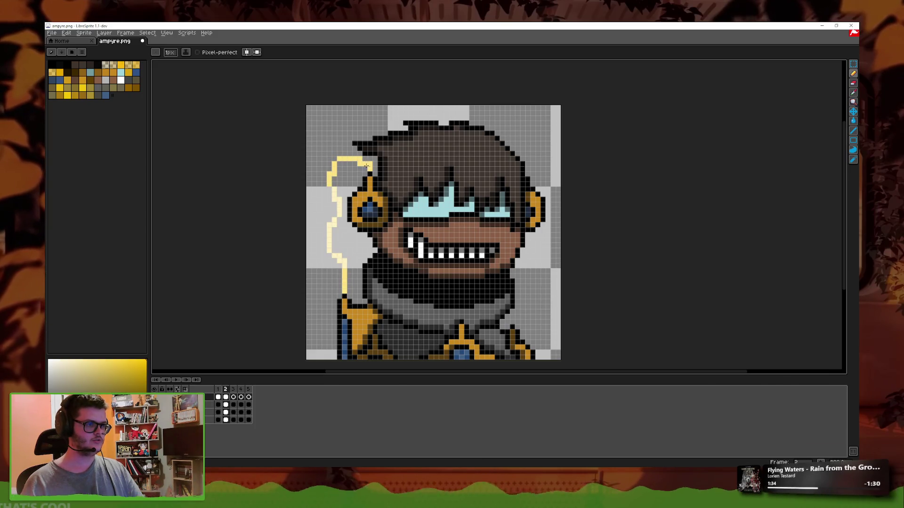
# - Try light-yellow strokes near the ear and collar, then undo them
pyautogui.scroll(-3, 456, 239)
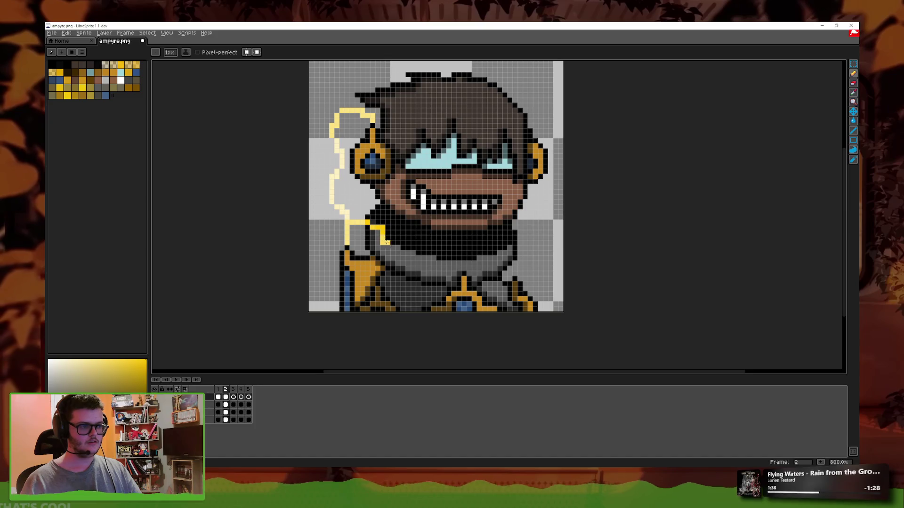
pyautogui.hotkey('ctrl', 'z')
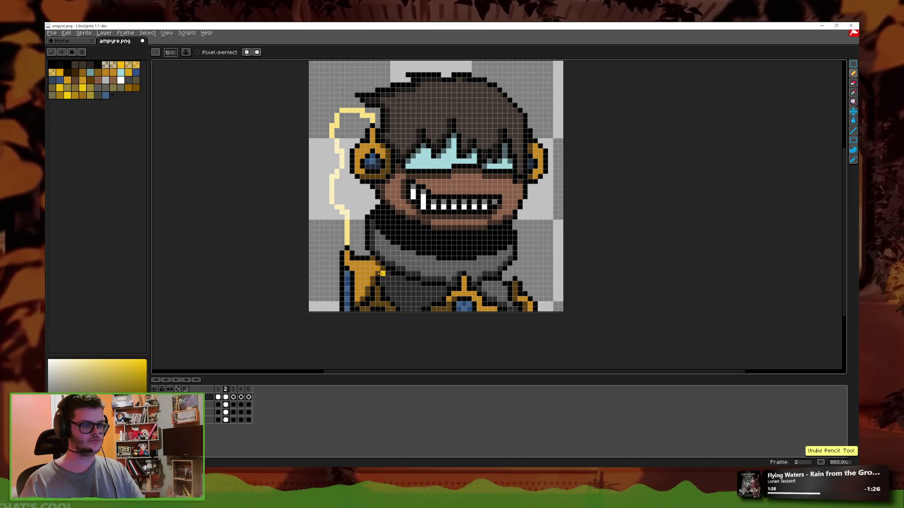
pyautogui.moveTo(366, 228)
pyautogui.mouseDown()
pyautogui.moveTo(348, 204)
pyautogui.moveTo(372, 217)
pyautogui.mouseUp()
pyautogui.hotkey('ctrl', 'z')
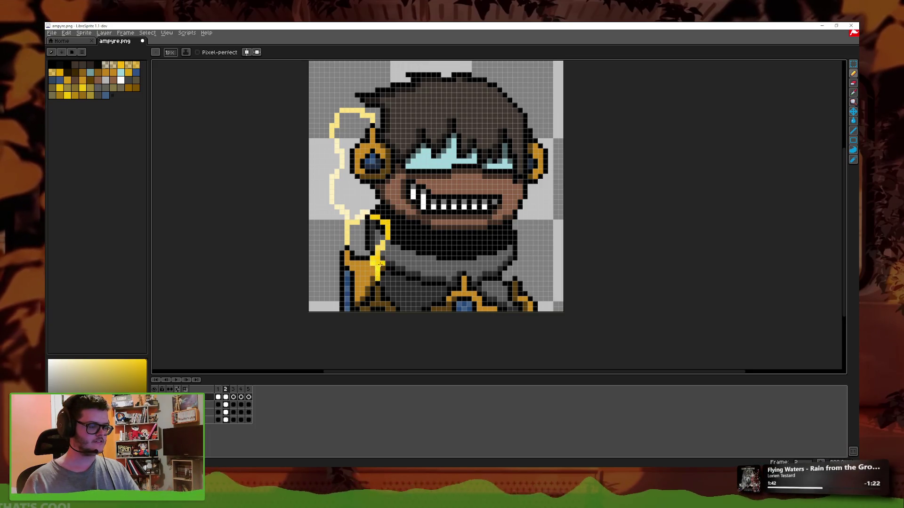
pyautogui.hotkey('ctrl', 'z')
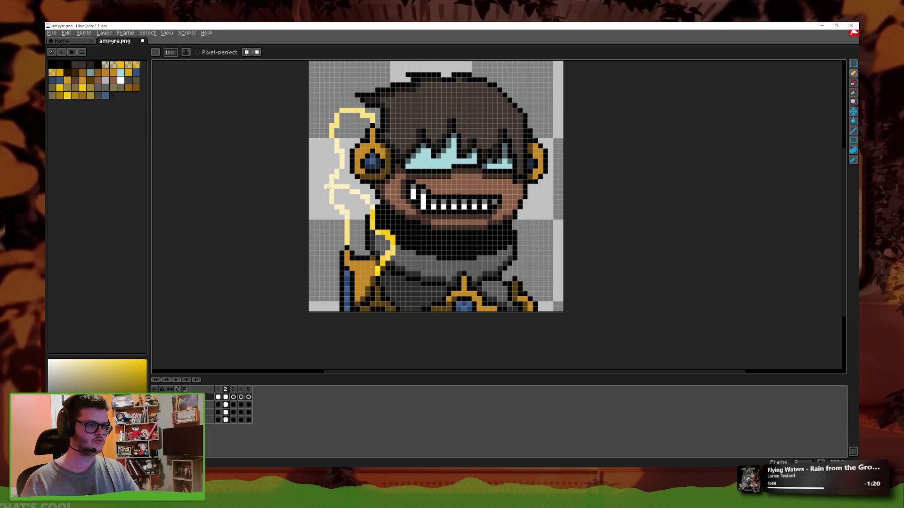
pyautogui.hotkey('ctrl', 'z')
pyautogui.hotkey('ctrl', 'z')
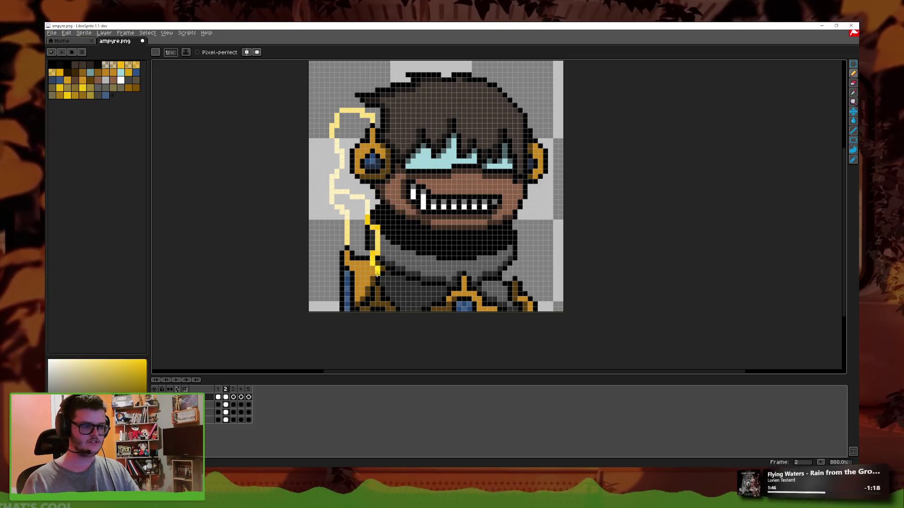
pyautogui.hscroll(2, 382, 243)
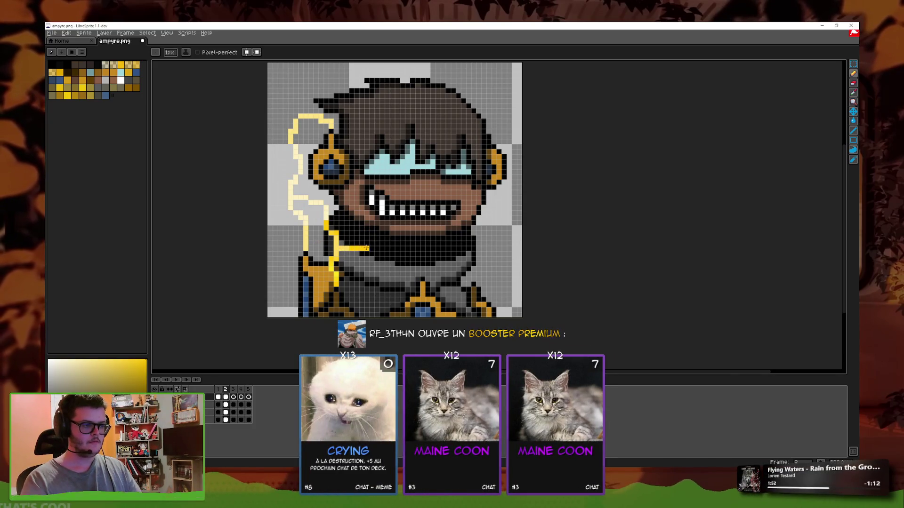
# - Draw and undo lightning strokes across the collar and at the head's top right
pyautogui.moveTo(339, 247)
pyautogui.mouseDown()
pyautogui.moveTo(423, 275)
pyautogui.moveTo(361, 279)
pyautogui.moveTo(337, 249)
pyautogui.moveTo(423, 277)
pyautogui.mouseUp()
pyautogui.hotkey('ctrl', 'z')
pyautogui.hotkey('ctrl', 'z')
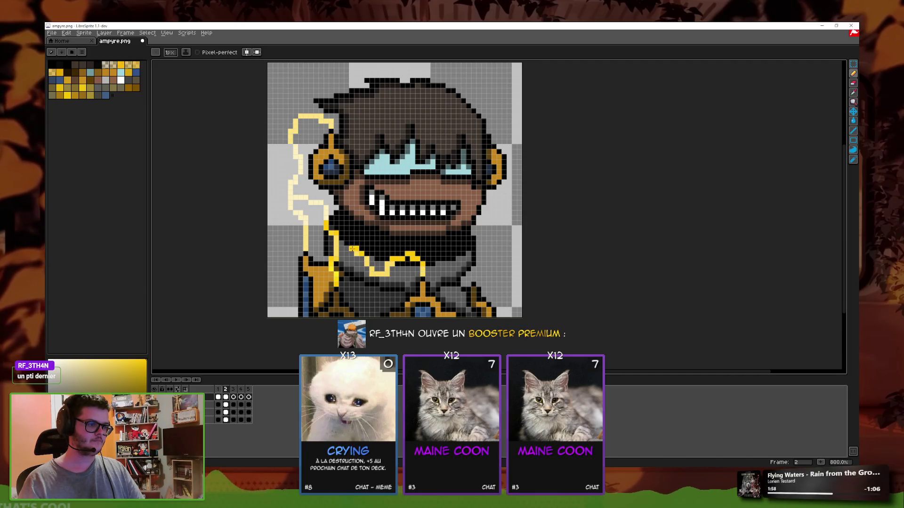
pyautogui.moveTo(479, 202); pyautogui.dragTo(443, 218)
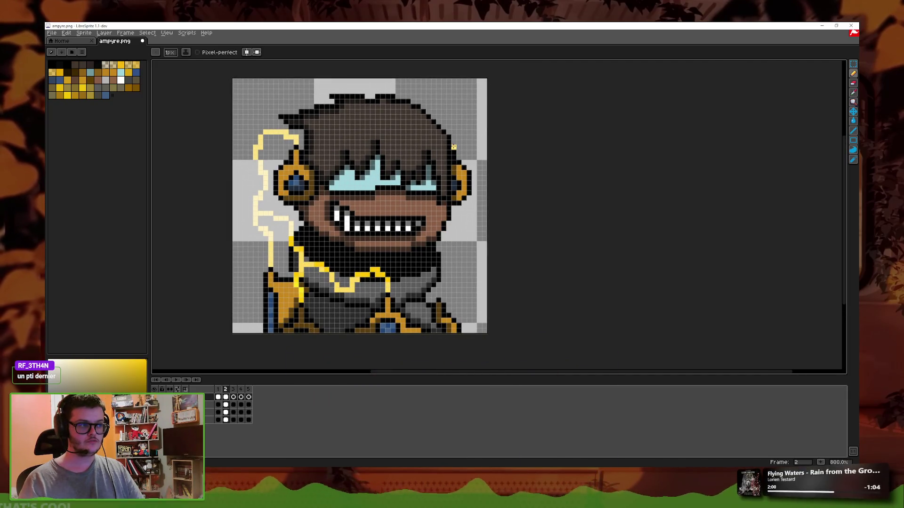
pyautogui.hotkey('ctrl', 'z')
pyautogui.moveTo(426, 105); pyautogui.dragTo(457, 123)
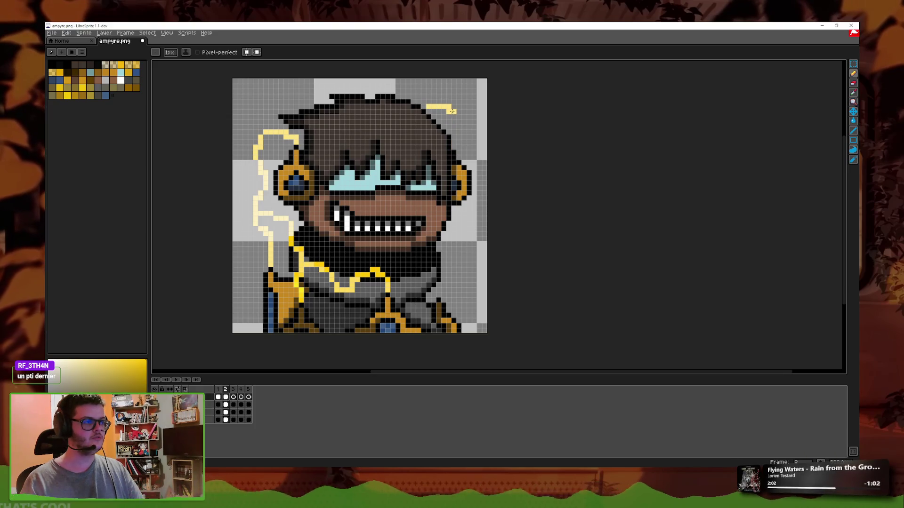
pyautogui.hotkey('ctrl', 'z')
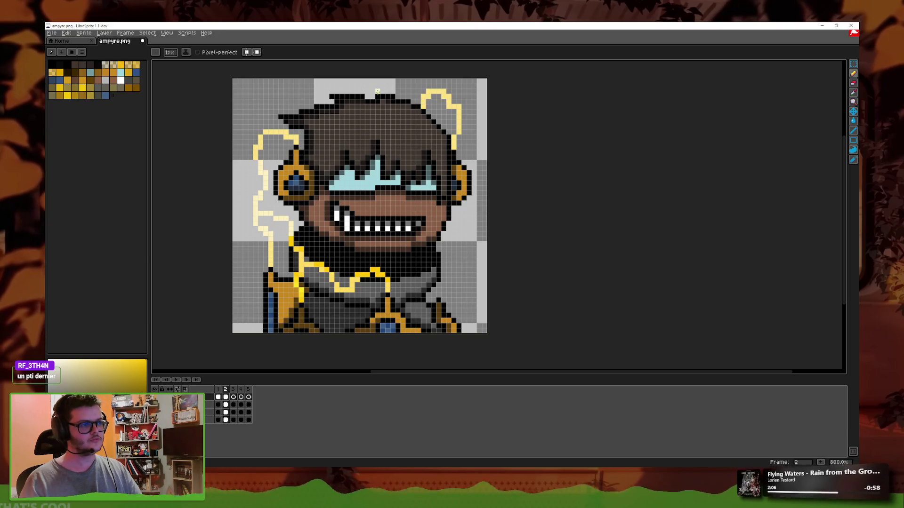
pyautogui.hotkey('ctrl', 'z')
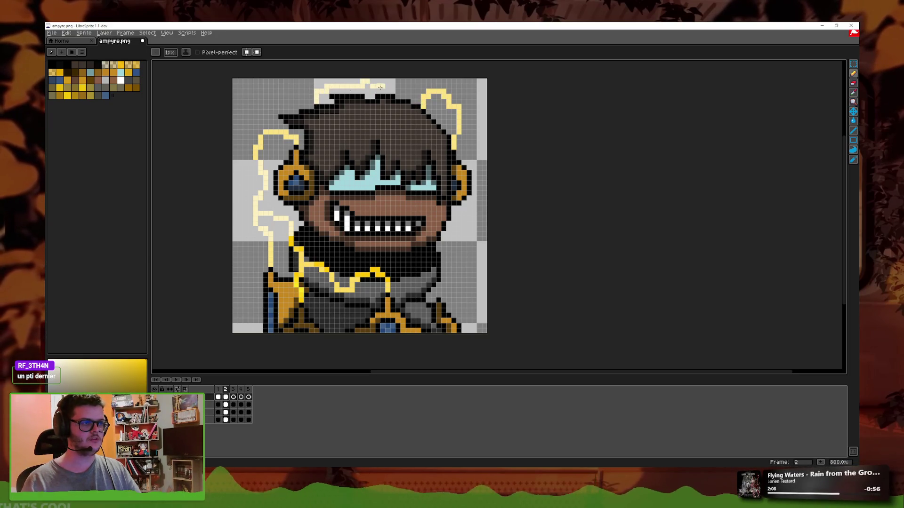
pyautogui.moveTo(382, 122); pyautogui.dragTo(384, 114)
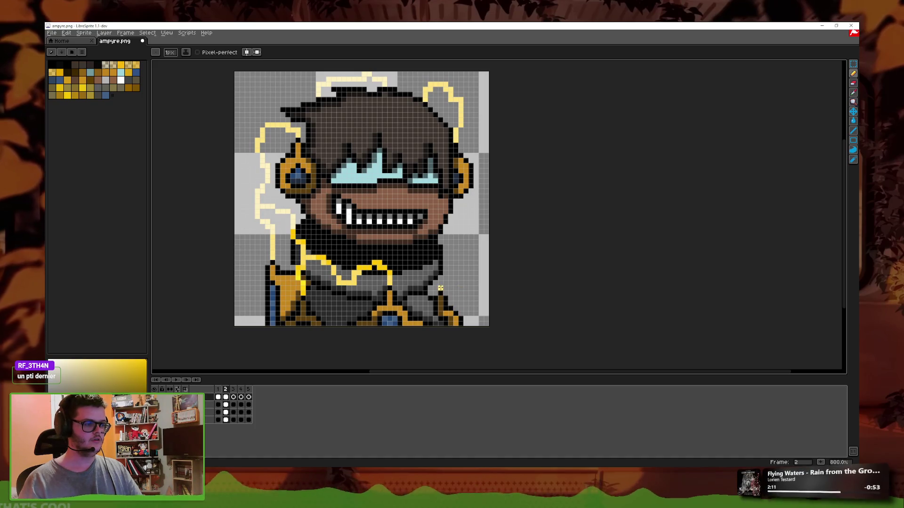
# - Outline the body's right side with pale-yellow aura and preview the animation
pyautogui.moveTo(440, 288); pyautogui.dragTo(449, 236)
pyautogui.hotkey('ctrl', 'z')
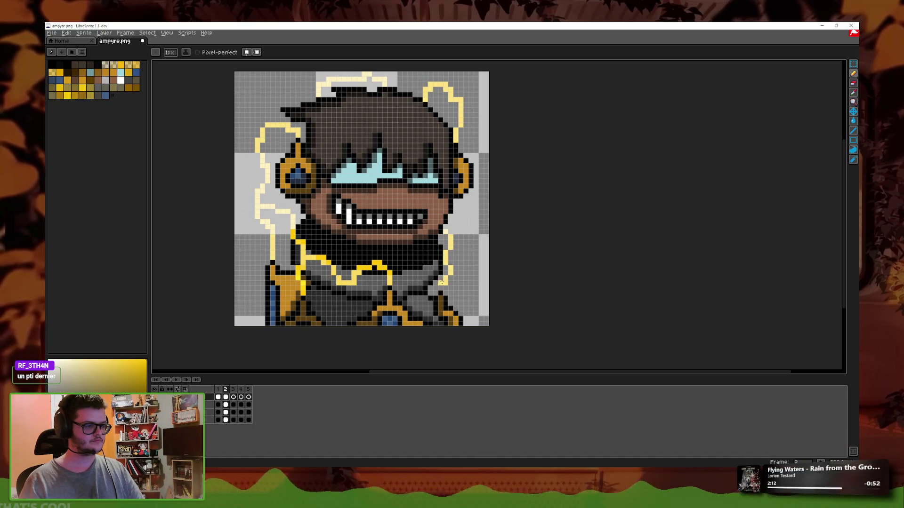
pyautogui.scroll(-4, 466, 264)
pyautogui.scroll(3, 469, 266)
pyautogui.scroll(4, 468, 268)
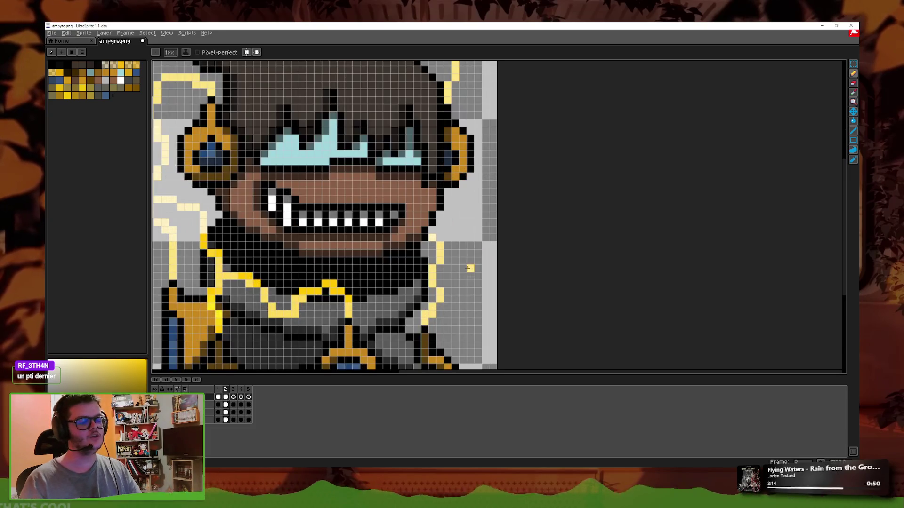
pyautogui.hotkey('ctrl', 'z')
pyautogui.moveTo(429, 322); pyautogui.dragTo(444, 301)
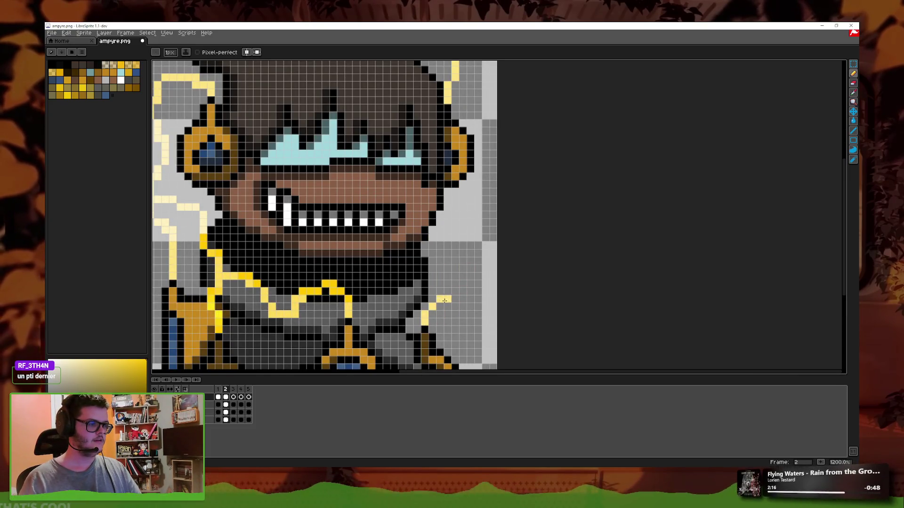
pyautogui.scroll(-4, 448, 238)
pyautogui.press('Return')
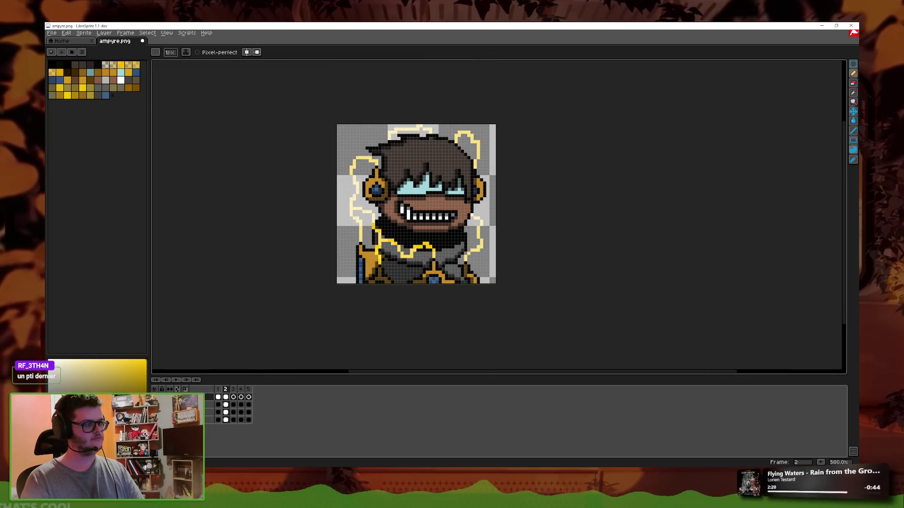
pyautogui.click(853, 159)
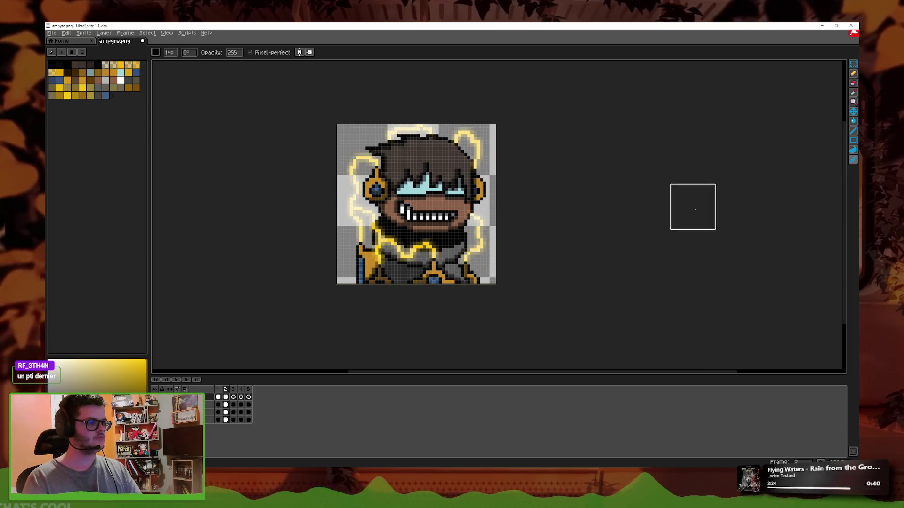
# - On frame 3, pencil pale-yellow aura up the right side and trace the collar in yellow
pyautogui.press('b')
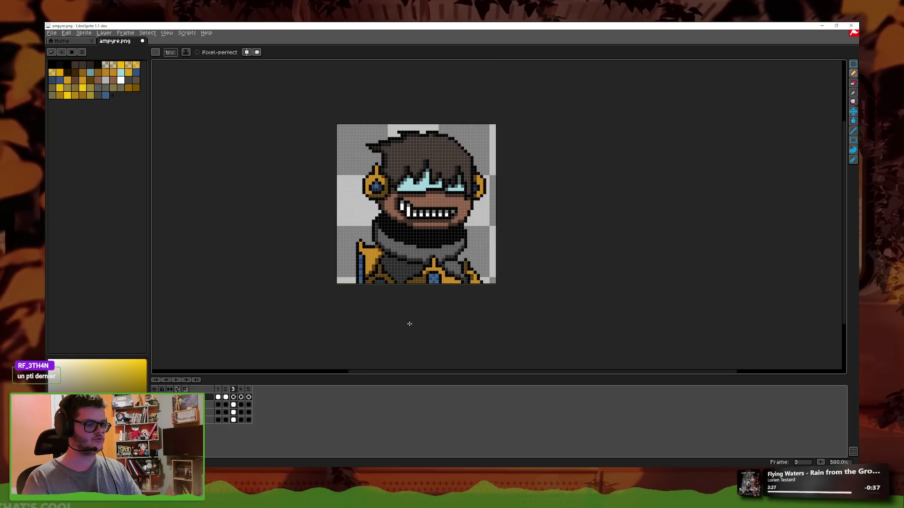
pyautogui.scroll(4, 440, 306)
pyautogui.moveTo(425, 314); pyautogui.dragTo(441, 214)
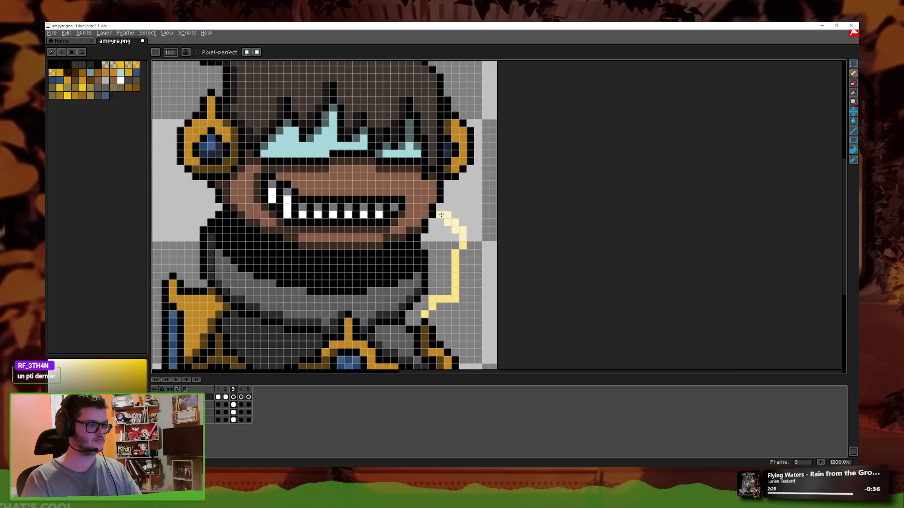
pyautogui.moveTo(431, 304)
pyautogui.mouseDown()
pyautogui.moveTo(440, 284)
pyautogui.moveTo(353, 278)
pyautogui.moveTo(347, 311)
pyautogui.moveTo(231, 263)
pyautogui.moveTo(178, 260)
pyautogui.mouseUp()
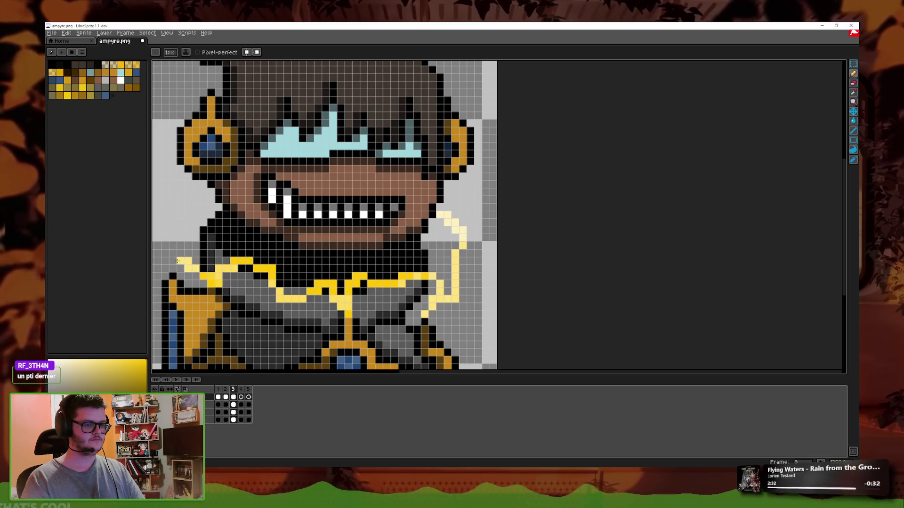
# - Flip between frames 2 and 3 to compare their auras
pyautogui.press('Left')
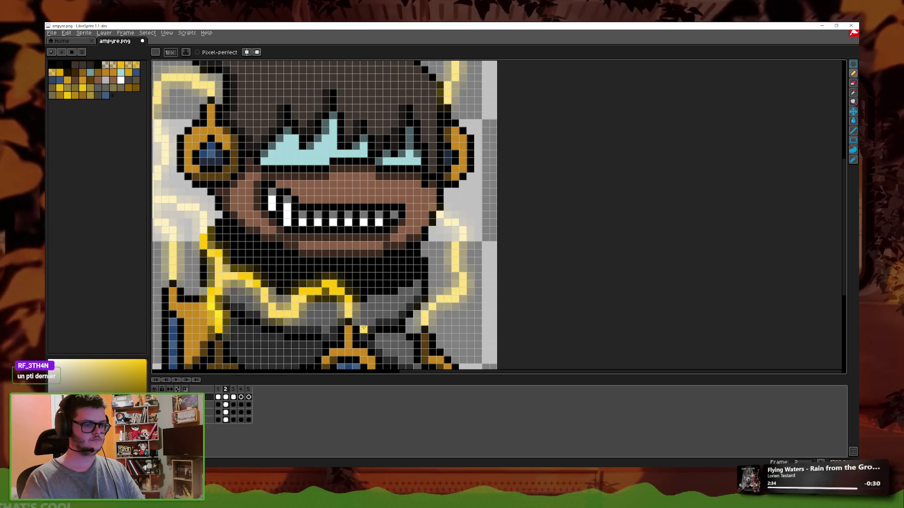
pyautogui.press('Right')
pyautogui.press('Left')
pyautogui.press('Right')
pyautogui.hscroll(-3, 396, 308)
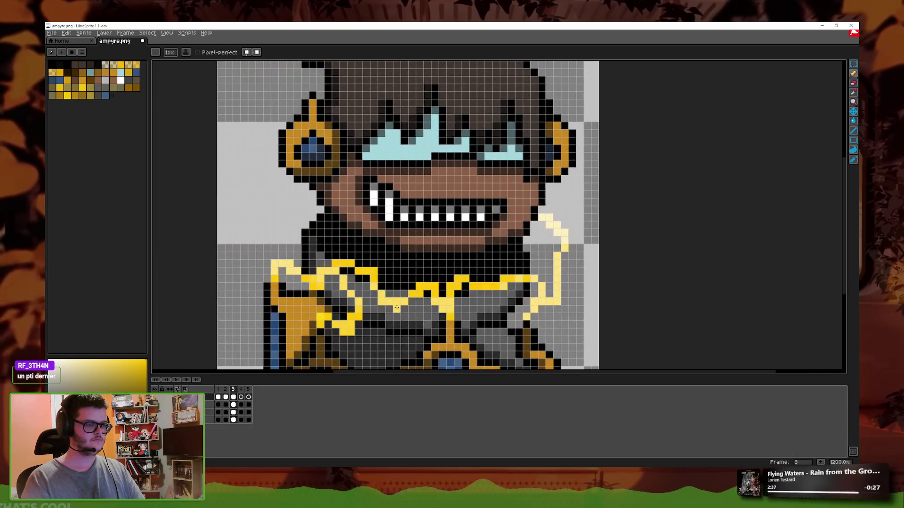
pyautogui.scroll(-1, 343, 260)
pyautogui.scroll(-1, 343, 260)
pyautogui.click(854, 90)
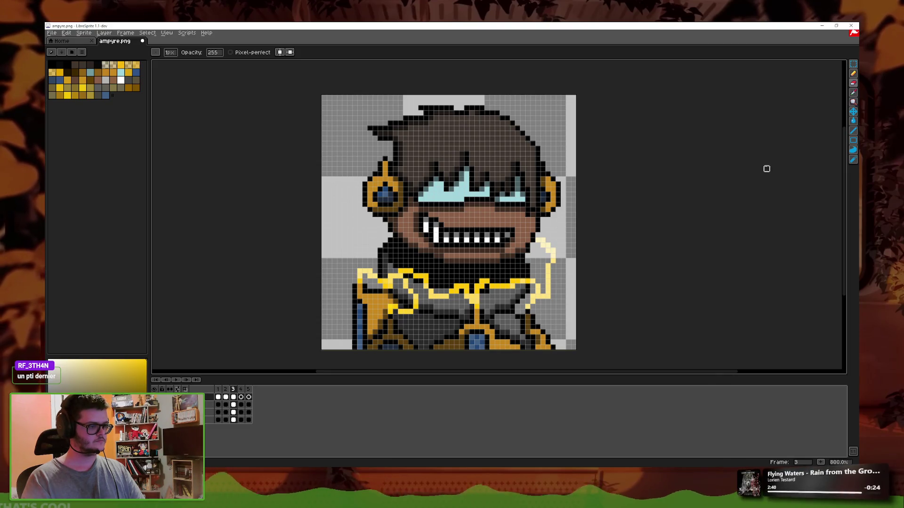
# - Add aura up the head's left side and redraw the loop at the head's top right
pyautogui.press('b')
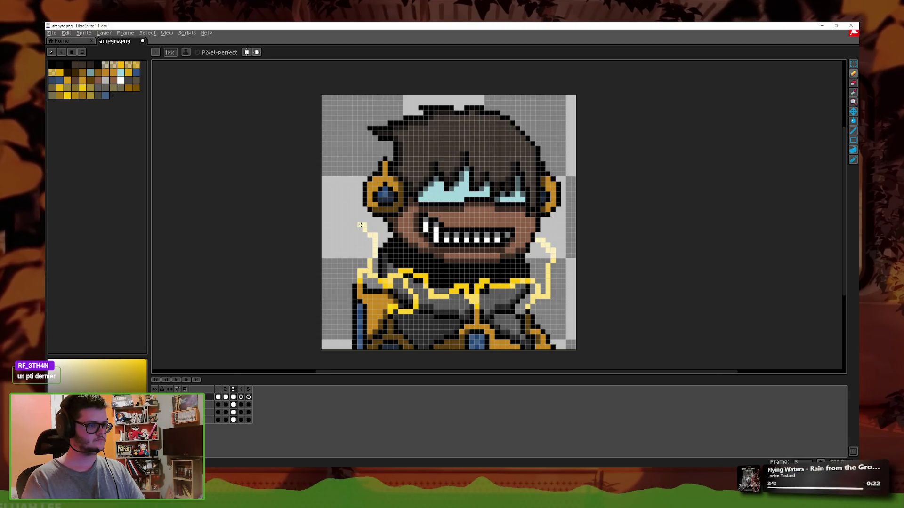
pyautogui.moveTo(361, 225); pyautogui.dragTo(370, 143)
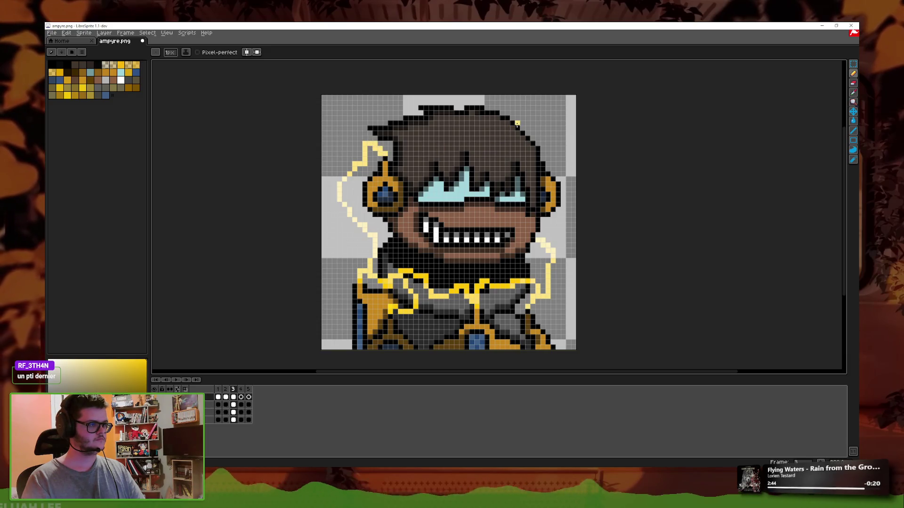
pyautogui.hotkey('ctrl', 'z')
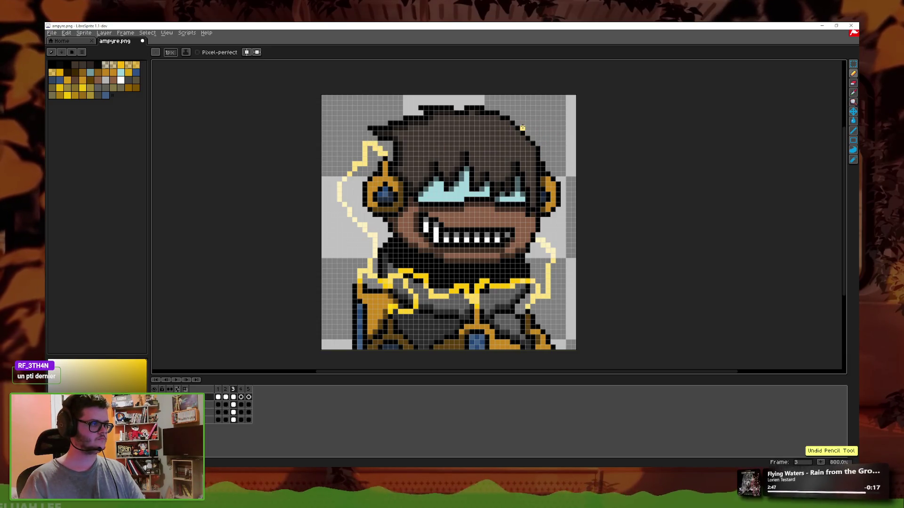
pyautogui.hotkey('ctrl', 'z')
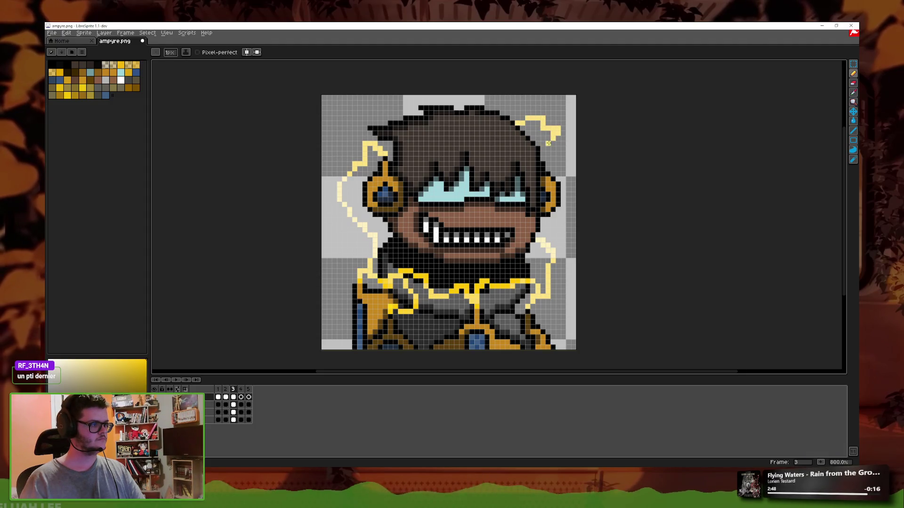
pyautogui.hotkey('ctrl', 'z')
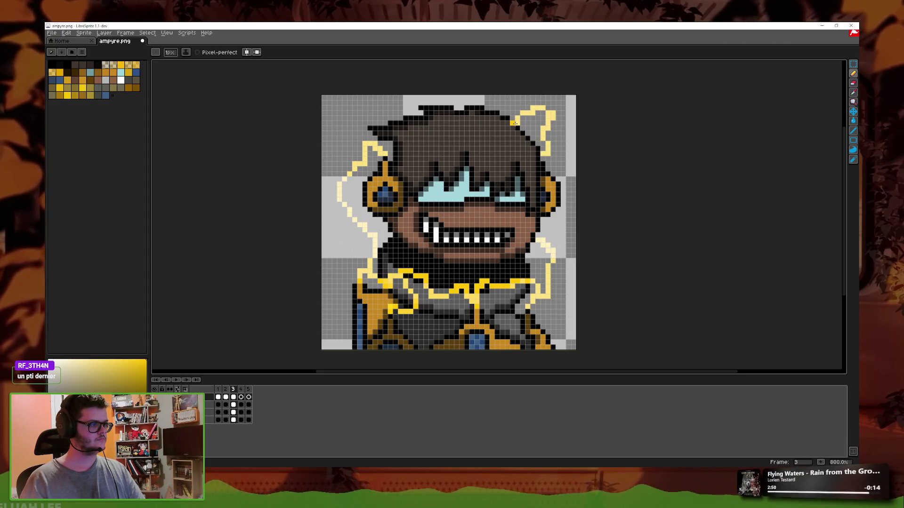
pyautogui.hotkey('ctrl', 'z')
pyautogui.moveTo(516, 124); pyautogui.dragTo(542, 147)
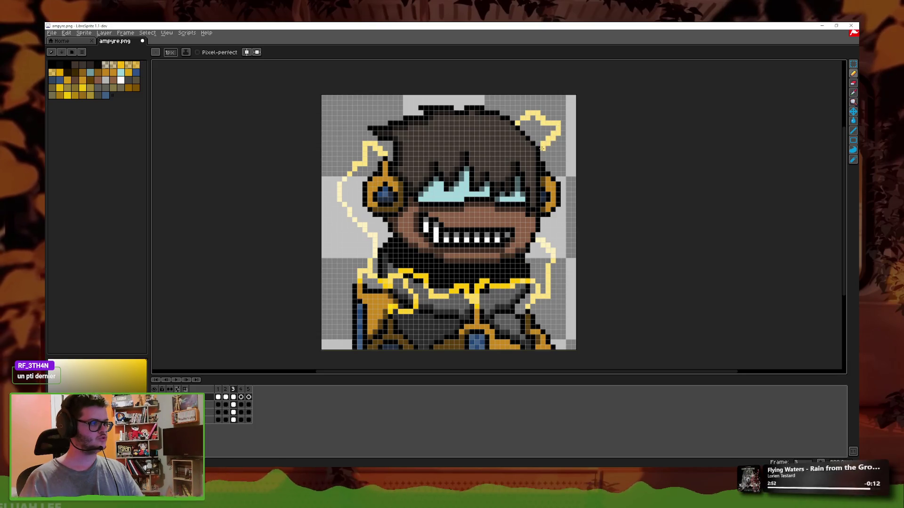
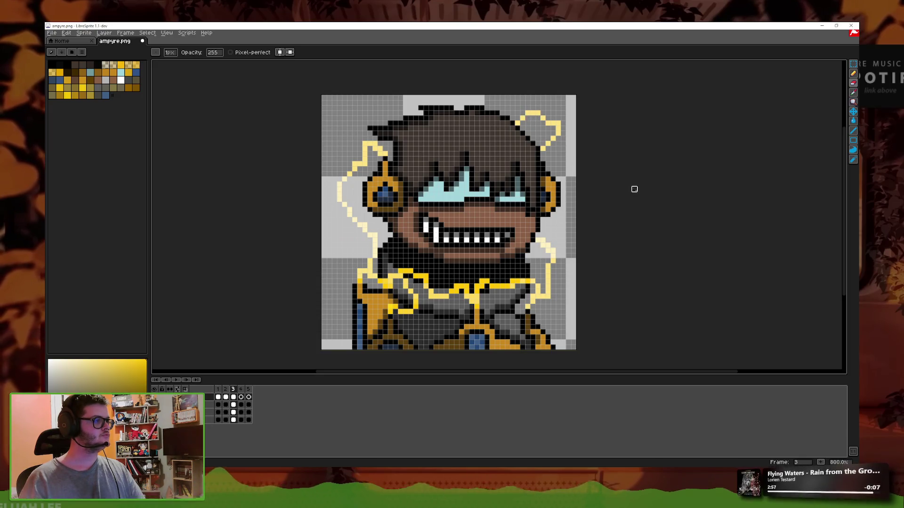
# - Move to animation frame 4, preview the frames, and return to the 1px Pencil
pyautogui.scroll(1, 506, 162)
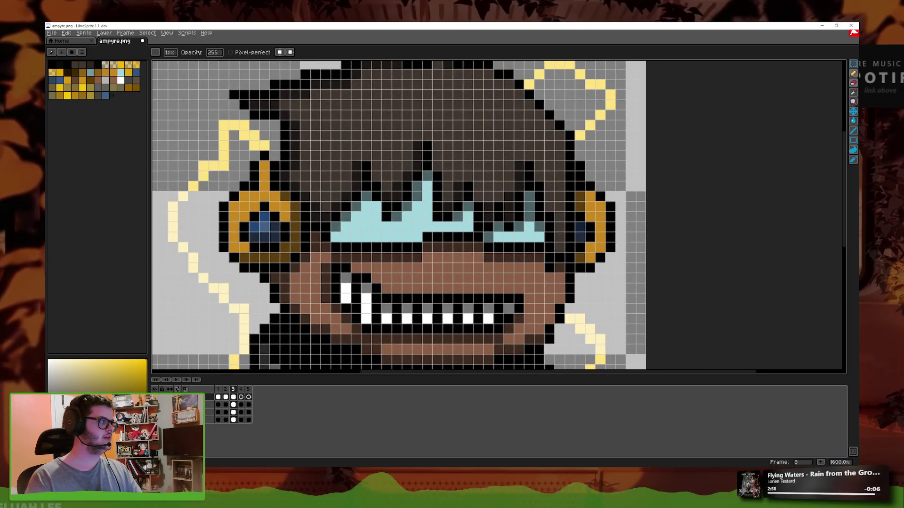
pyautogui.scroll(-1, 686, 141)
pyautogui.scroll(-1, 686, 141)
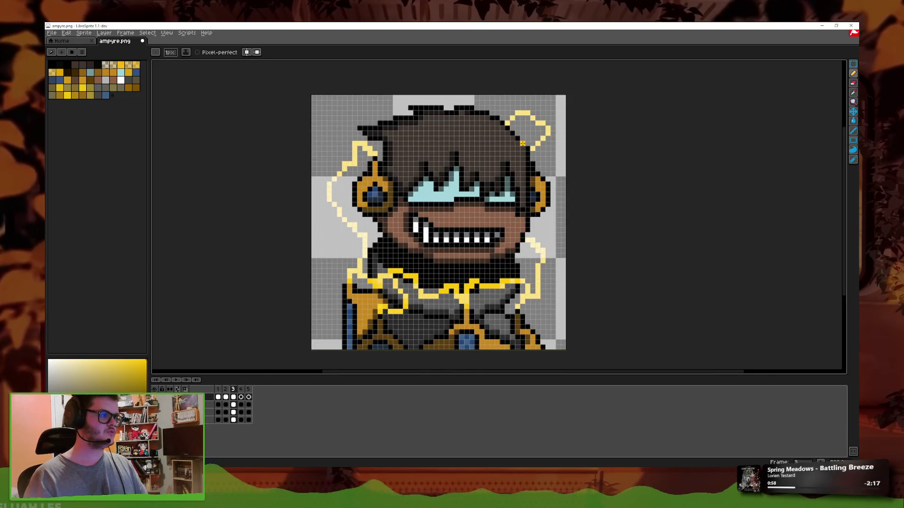
pyautogui.scroll(1, 506, 215)
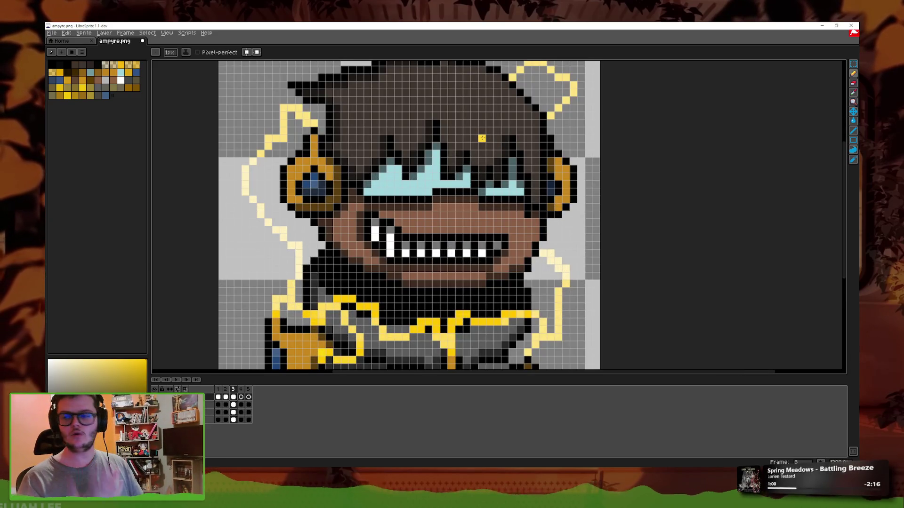
pyautogui.scroll(-1, 481, 138)
pyautogui.scroll(-1, 475, 151)
pyautogui.scroll(-2, 469, 164)
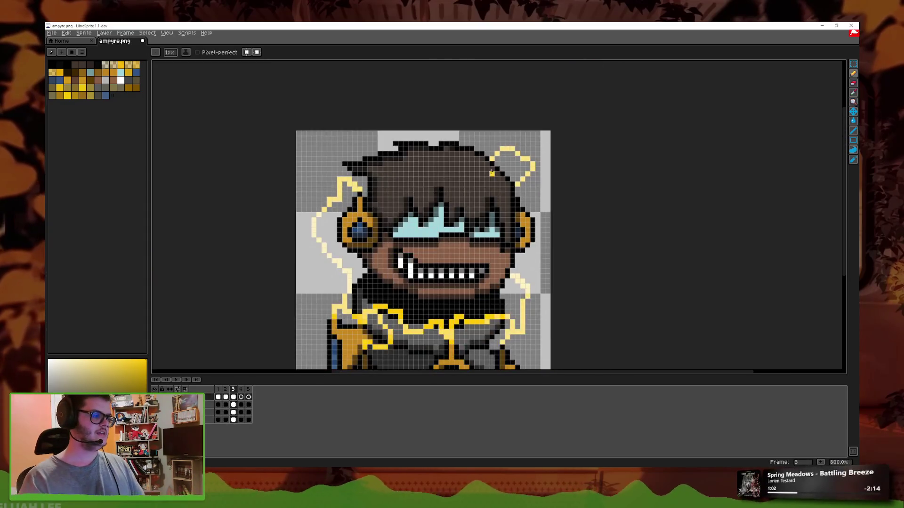
pyautogui.press('e')
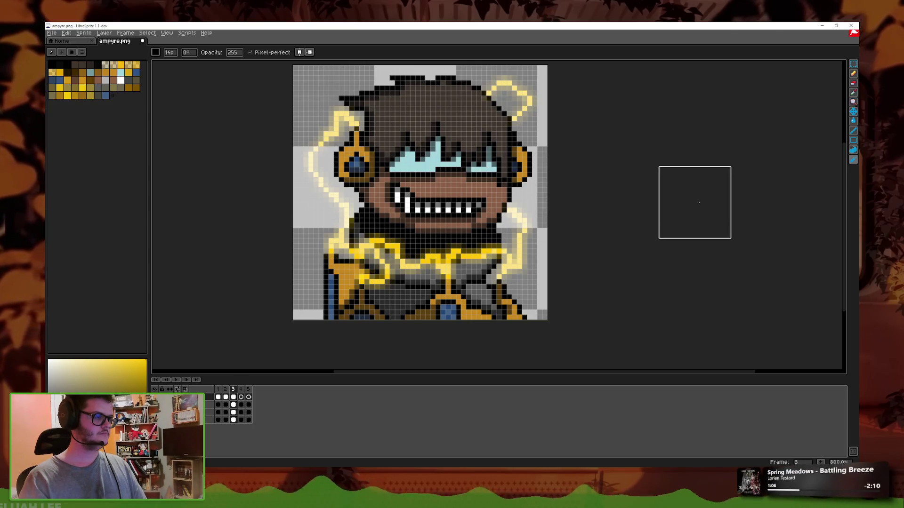
pyautogui.press('.')
pyautogui.press('Return')
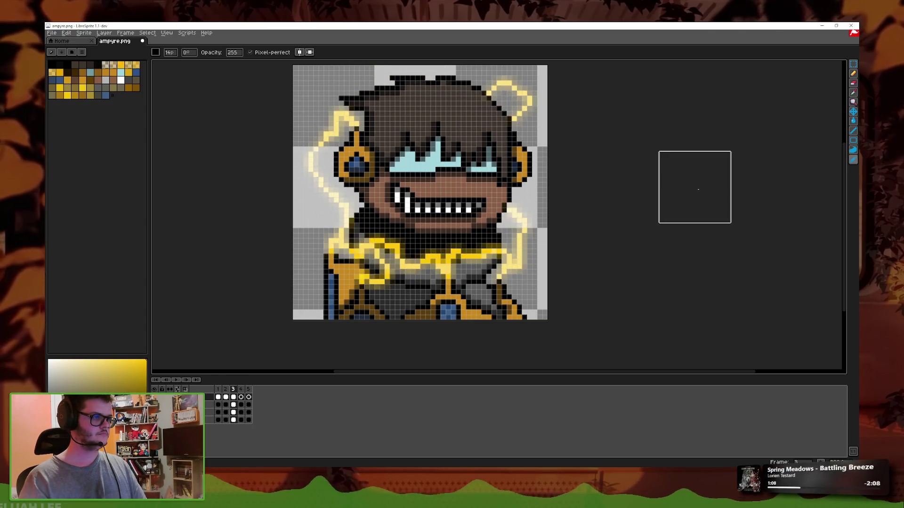
pyautogui.press('b')
pyautogui.scroll(1, 501, 218)
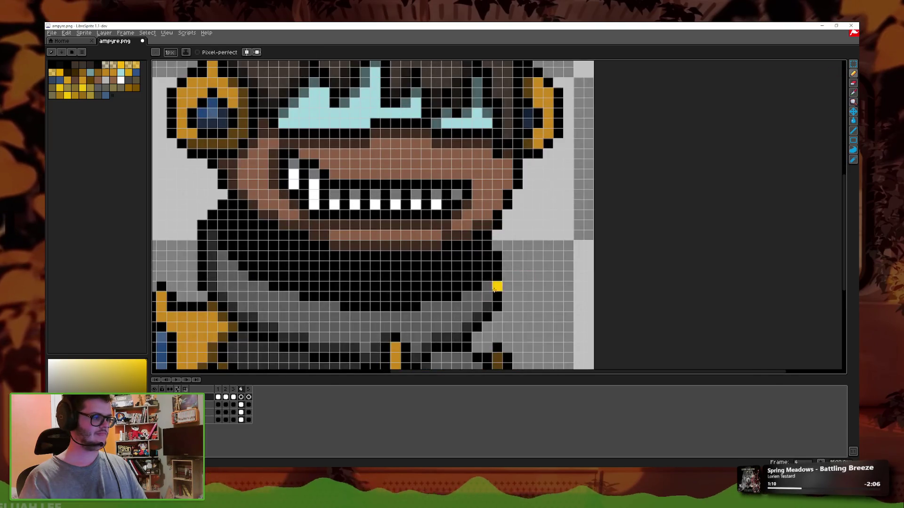
# - Draw the yellow chest lightning and pale-yellow strokes up the right side beside the hair
pyautogui.moveTo(395, 325)
pyautogui.mouseDown()
pyautogui.moveTo(478, 298)
pyautogui.moveTo(502, 337)
pyautogui.mouseUp()
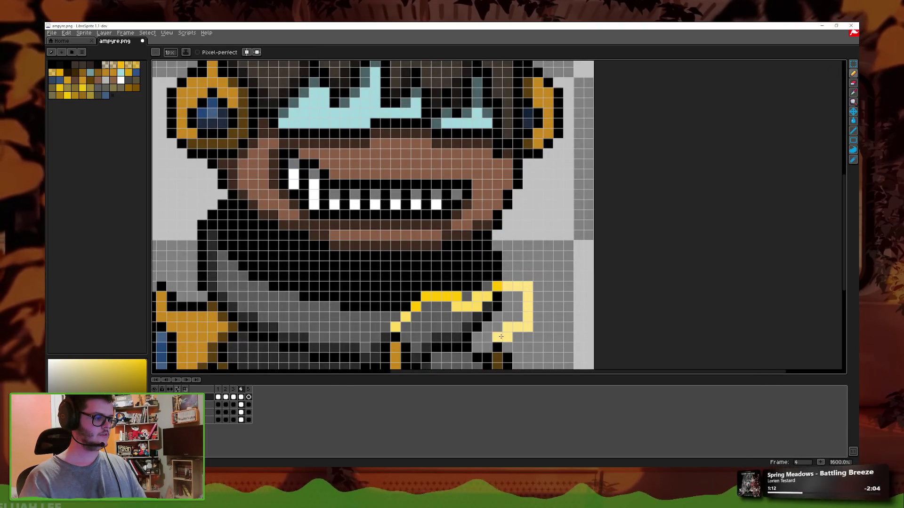
pyautogui.click(510, 276)
pyautogui.moveTo(502, 245)
pyautogui.mouseDown()
pyautogui.moveTo(551, 181)
pyautogui.moveTo(551, 161)
pyautogui.mouseUp()
pyautogui.scroll(2, 546, 160)
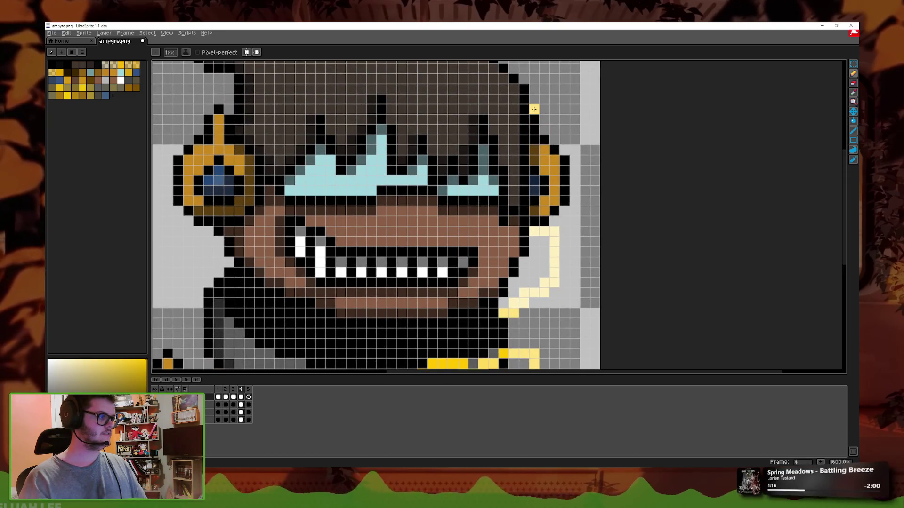
pyautogui.scroll(2, 533, 109)
pyautogui.moveTo(560, 192)
pyautogui.mouseDown()
pyautogui.moveTo(571, 150)
pyautogui.moveTo(517, 110)
pyautogui.mouseUp()
pyautogui.moveTo(230, 184)
pyautogui.mouseDown()
pyautogui.moveTo(268, 111)
pyautogui.moveTo(180, 119)
pyautogui.moveTo(246, 191)
pyautogui.mouseUp()
pyautogui.hotkey('ctrl', 'z')
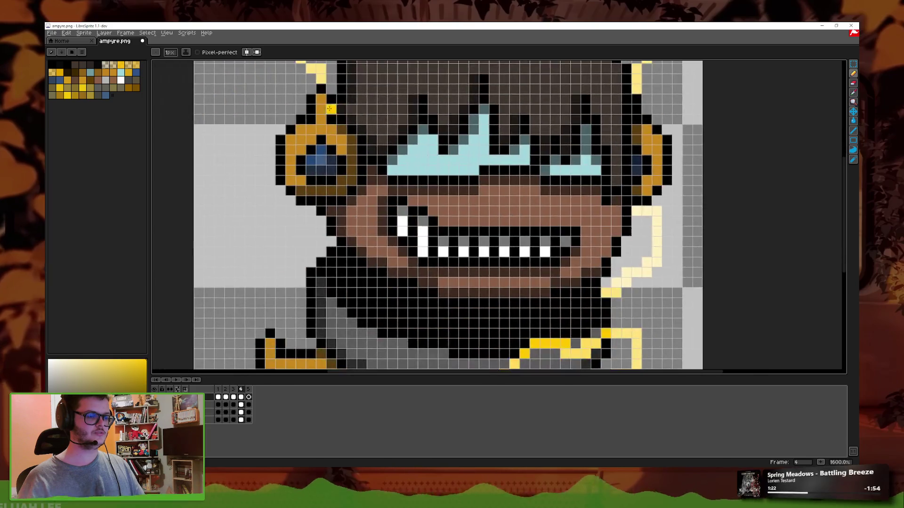
# - Outline the left ear, earring and shoulder in pale yellow, redrawing the neck stroke
pyautogui.scroll(-3, 283, 283)
pyautogui.click(272, 323)
pyautogui.moveTo(272, 307); pyautogui.dragTo(332, 263)
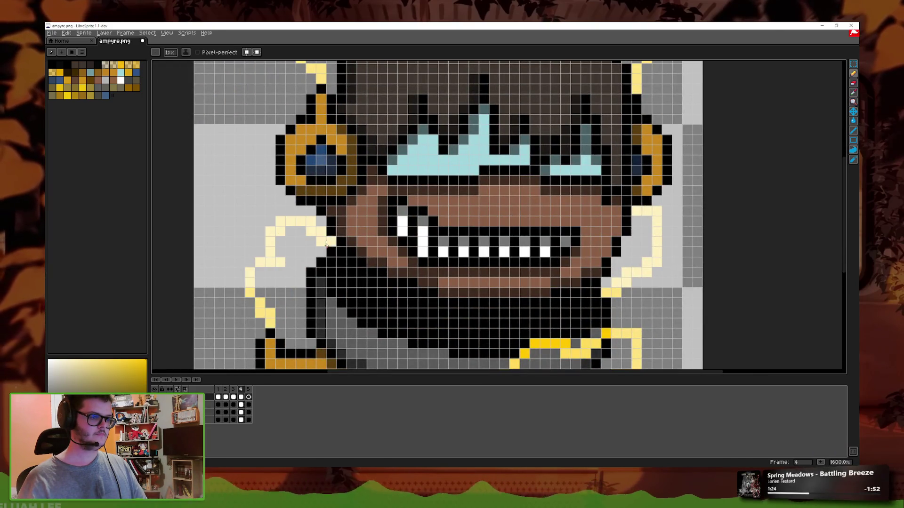
pyautogui.scroll(-3, 306, 264)
pyautogui.hotkey('ctrl', 'z')
pyautogui.moveTo(282, 248); pyautogui.dragTo(286, 161)
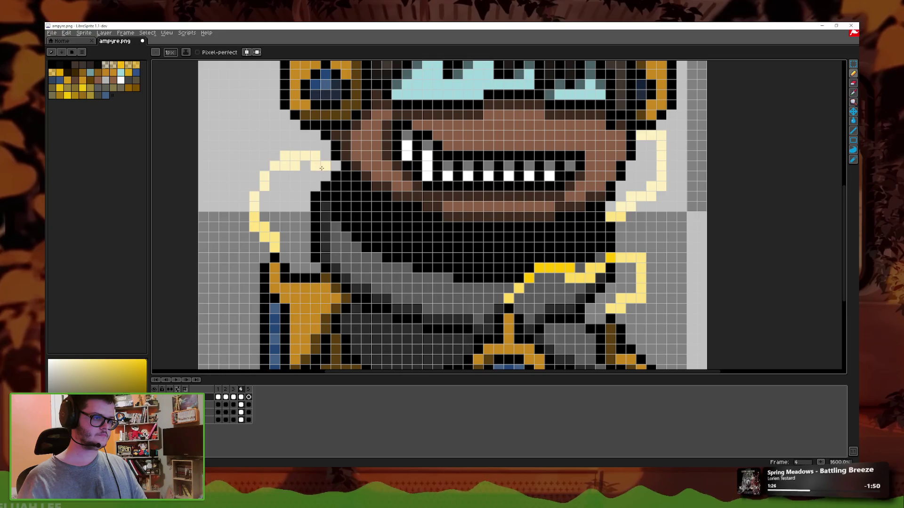
pyautogui.scroll(-2, 366, 217)
pyautogui.scroll(1, 323, 195)
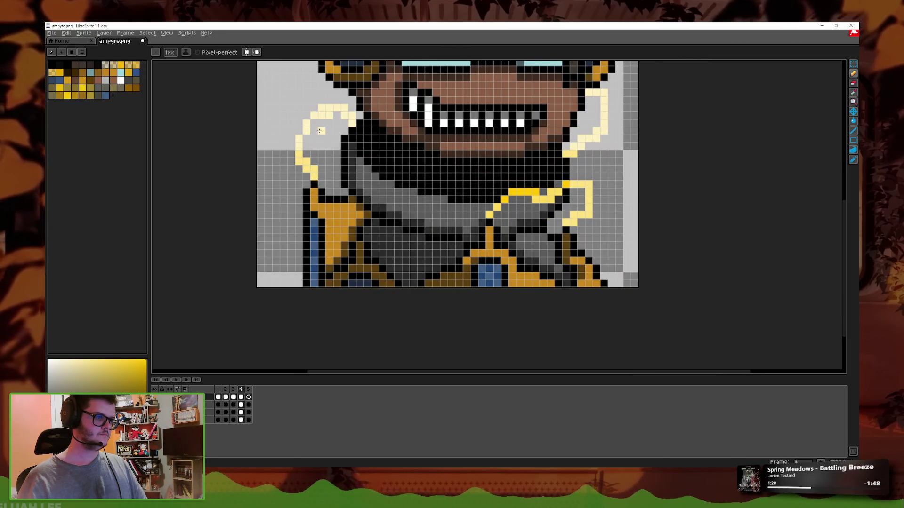
# - Redraw the yellow lightning line higher across the chest
pyautogui.moveTo(320, 145); pyautogui.dragTo(374, 215)
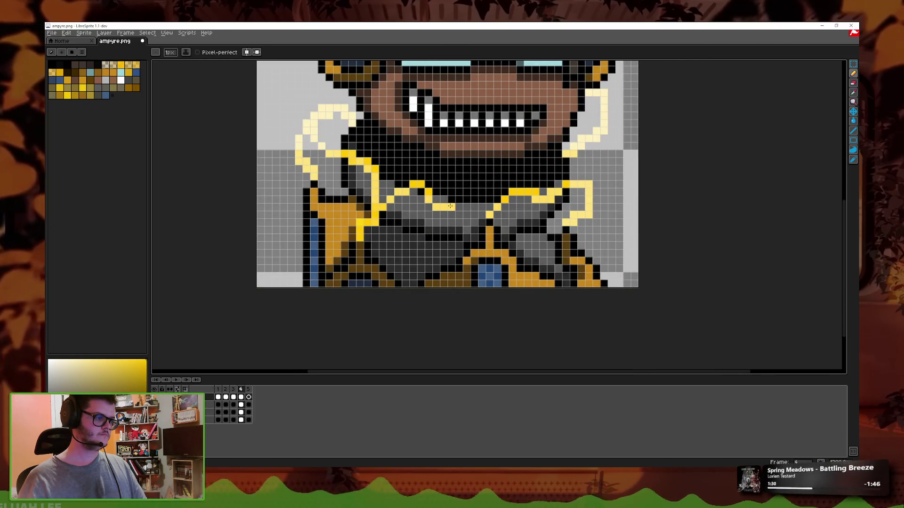
pyautogui.hotkey('ctrl', 'z')
pyautogui.moveTo(489, 204); pyautogui.dragTo(384, 200)
pyautogui.scroll(-1, 336, 133)
pyautogui.scroll(1, 335, 133)
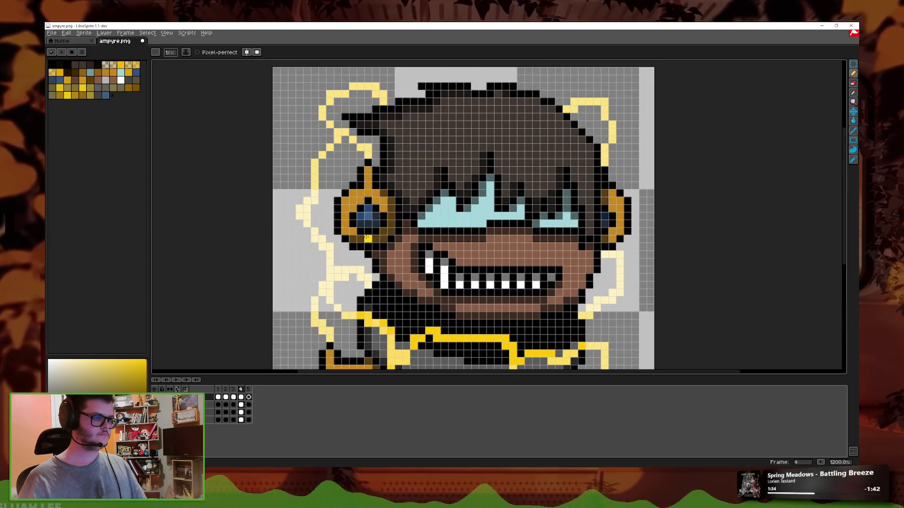
pyautogui.scroll(-5, 517, 222)
pyautogui.scroll(-1, 547, 235)
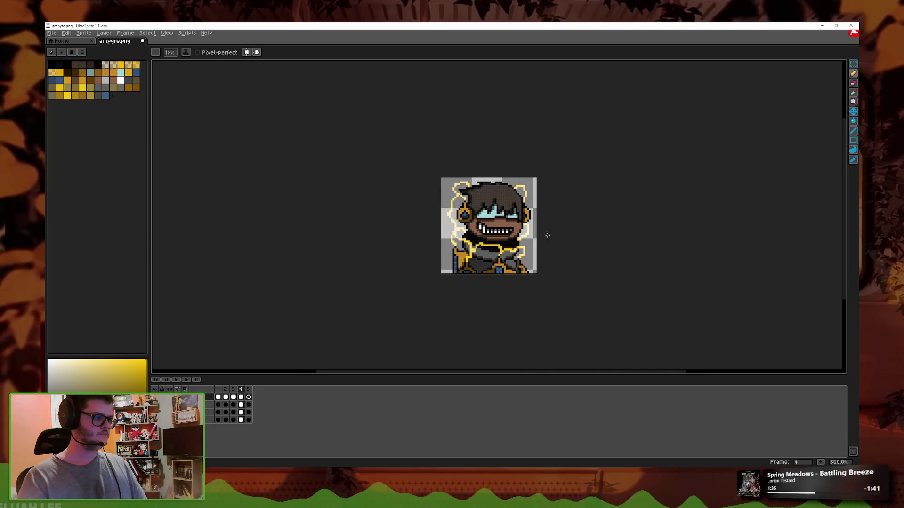
# - Preview the lightning animation, then resume Pencil drawing on frame 5
pyautogui.click(852, 159)
pyautogui.press('Right')
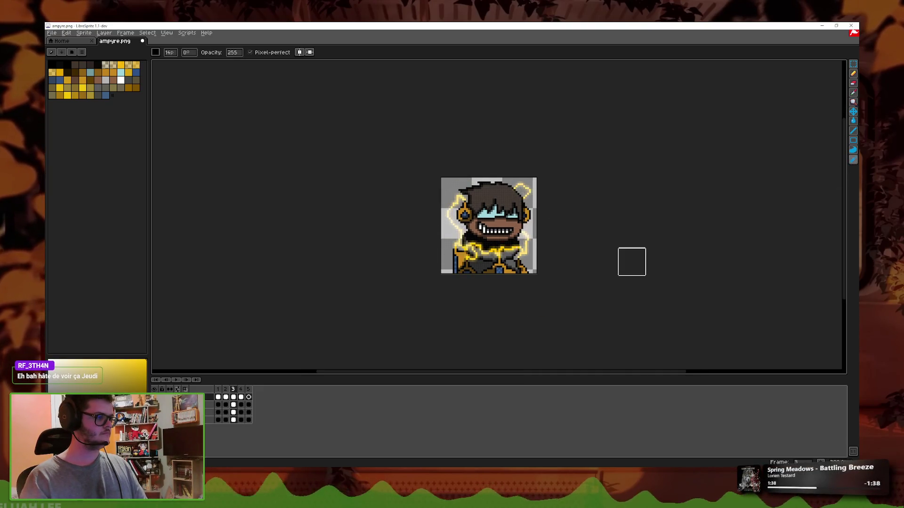
pyautogui.press('Right')
pyautogui.click(182, 378)
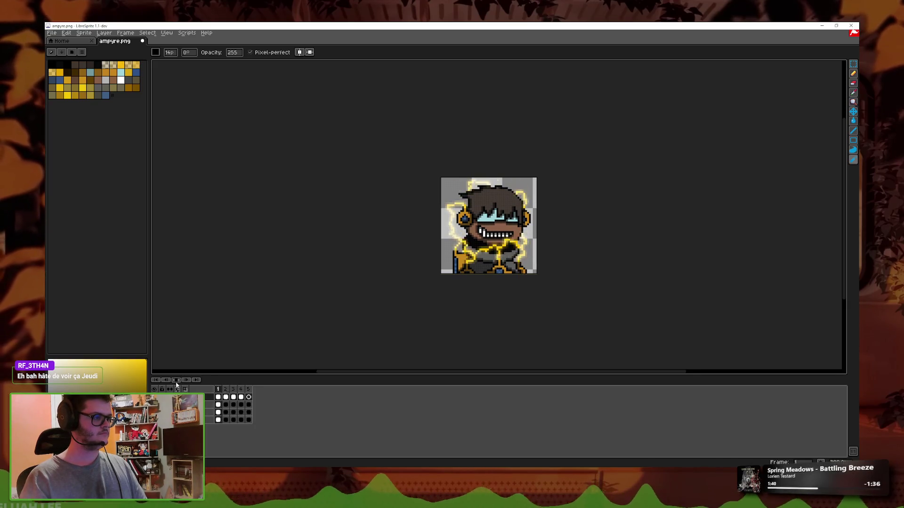
pyautogui.press('b')
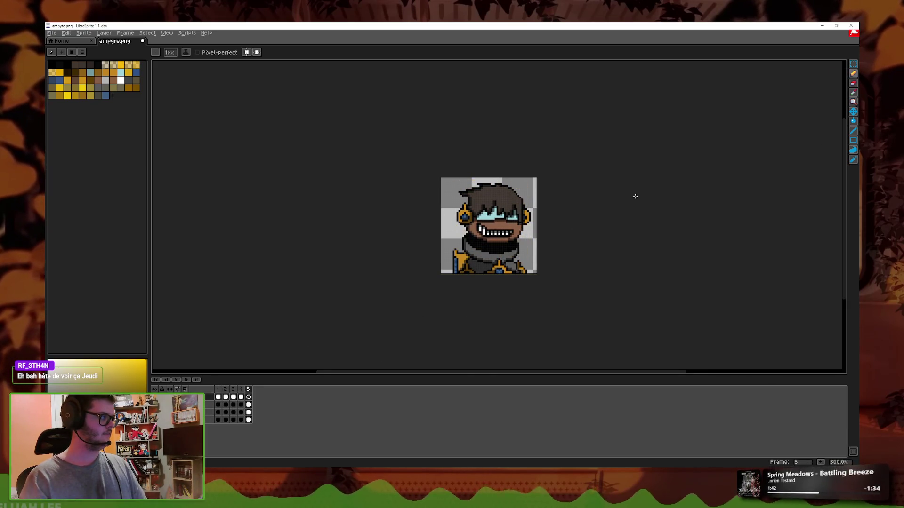
pyautogui.scroll(3, 493, 224)
pyautogui.scroll(1, 494, 224)
pyautogui.scroll(1, 493, 224)
# - Draw the yellow lightning stroke across the collar, redrawing its upper-left part
pyautogui.moveTo(497, 271); pyautogui.dragTo(367, 281)
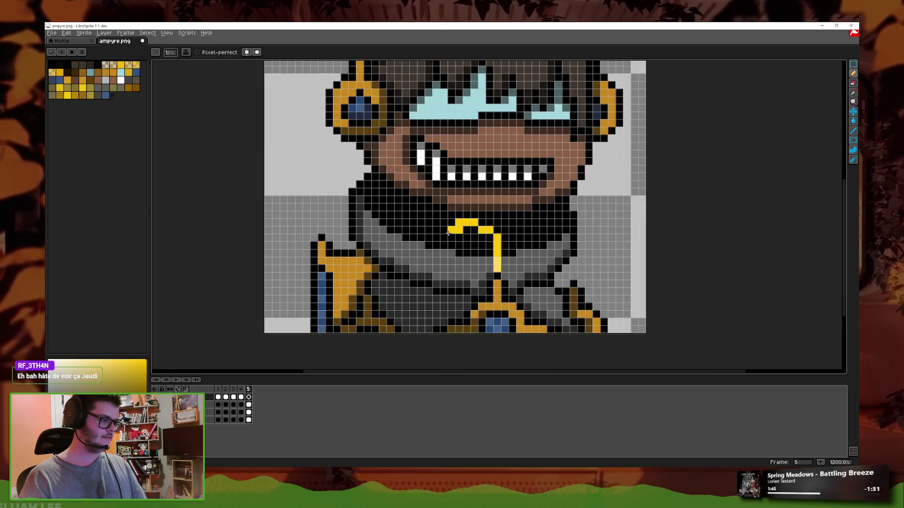
pyautogui.click(403, 254)
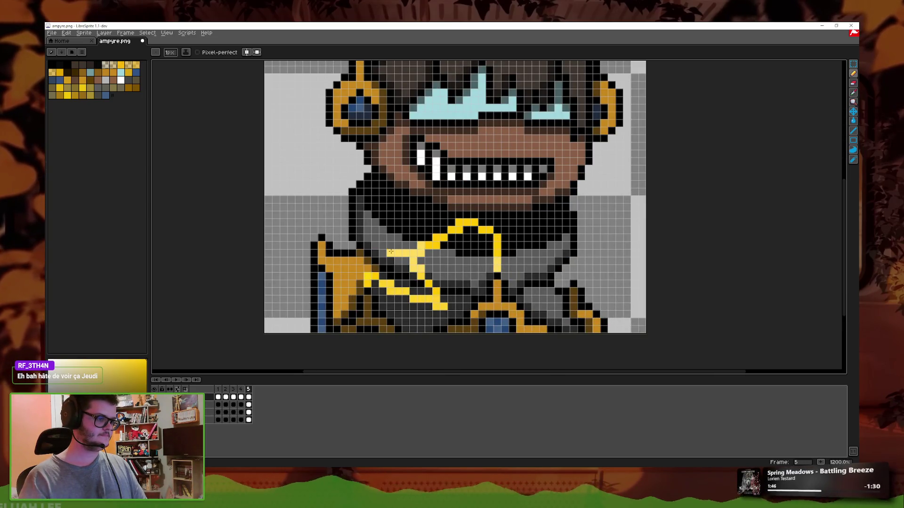
pyautogui.moveTo(391, 252); pyautogui.dragTo(317, 224)
pyautogui.scroll(3, 338, 210)
pyautogui.hotkey('ctrl', 'z')
pyautogui.moveTo(405, 282)
pyautogui.mouseDown()
pyautogui.moveTo(335, 250)
pyautogui.moveTo(338, 96)
pyautogui.mouseUp()
pyautogui.scroll(-1, 360, 98)
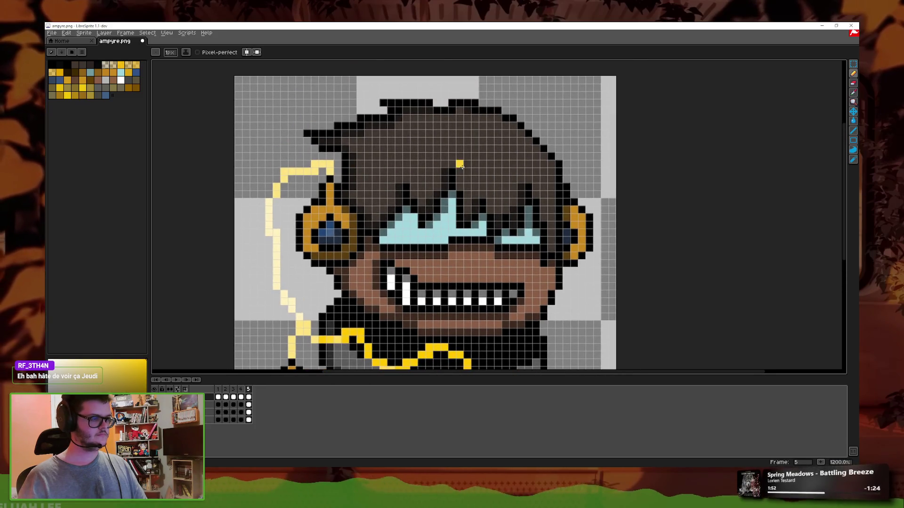
pyautogui.scroll(1, 453, 253)
# - Add a diagonal yellow body stroke and a pale-yellow line up the right side
pyautogui.moveTo(445, 244)
pyautogui.mouseDown()
pyautogui.moveTo(460, 228)
pyautogui.moveTo(380, 220)
pyautogui.mouseUp()
pyautogui.hotkey('ctrl', 'z')
pyautogui.hotkey('ctrl', 'z')
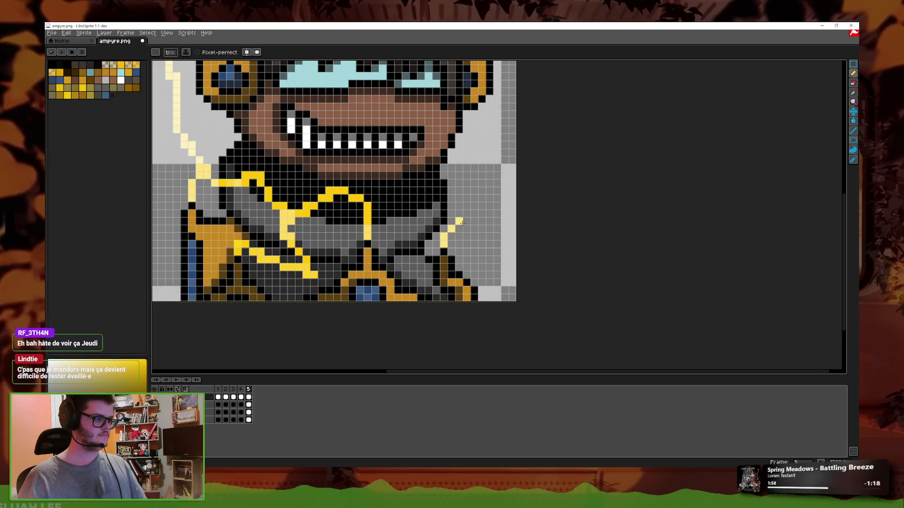
pyautogui.moveTo(443, 246); pyautogui.dragTo(450, 175)
pyautogui.scroll(5, 447, 203)
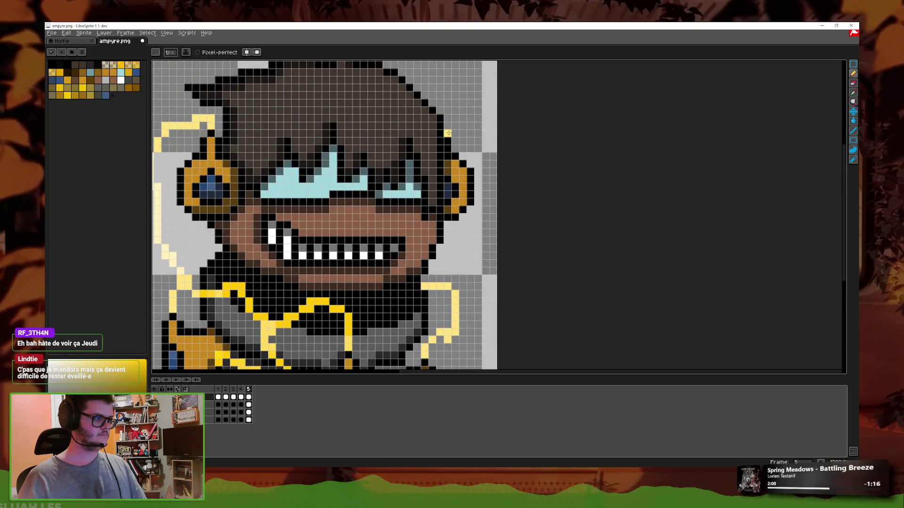
pyautogui.moveTo(448, 95); pyautogui.dragTo(423, 102)
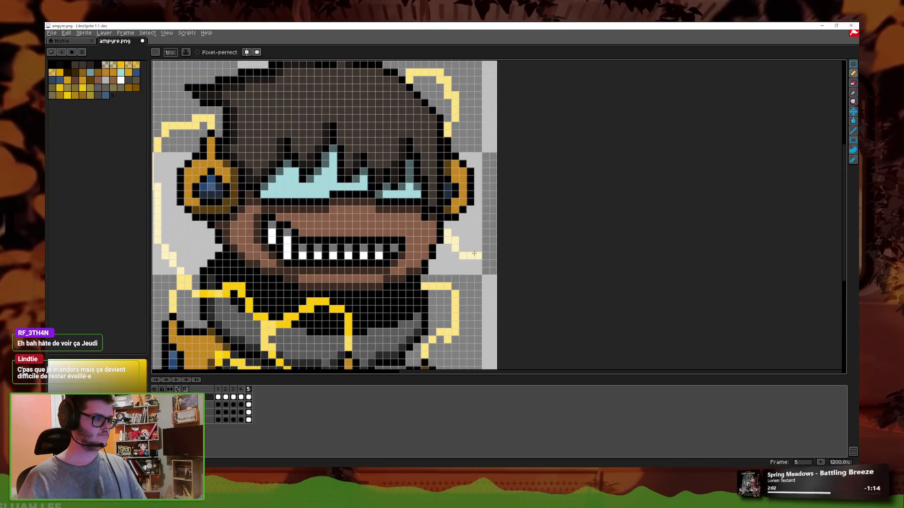
pyautogui.hotkey('ctrl', 'z')
pyautogui.scroll(-5, 456, 220)
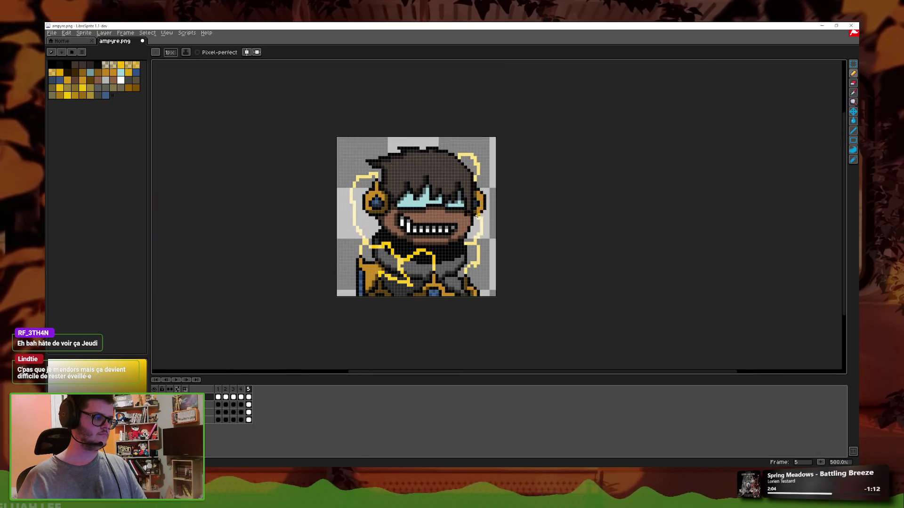
# - Try pale-yellow curves over the top of the hair, undoing the unwanted ones
pyautogui.scroll(3, 414, 235)
pyautogui.scroll(1, 371, 260)
pyautogui.scroll(1, 370, 260)
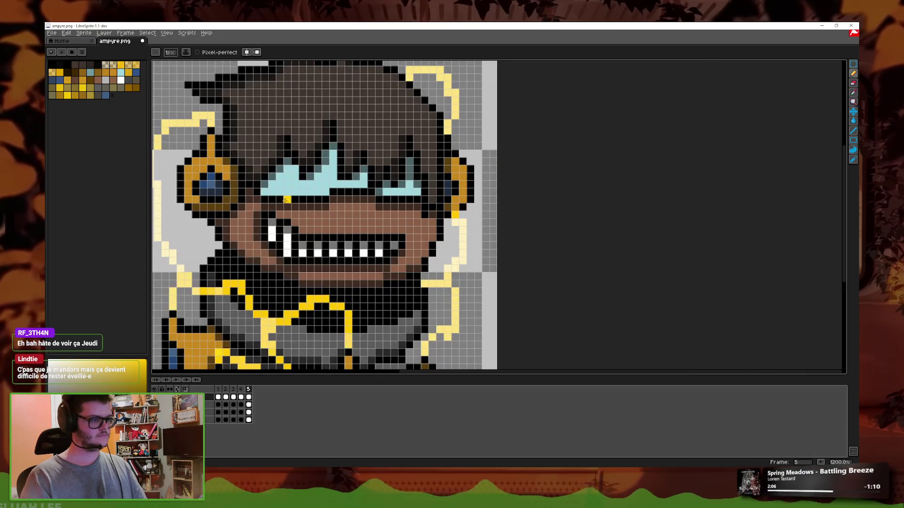
pyautogui.scroll(1, 376, 198)
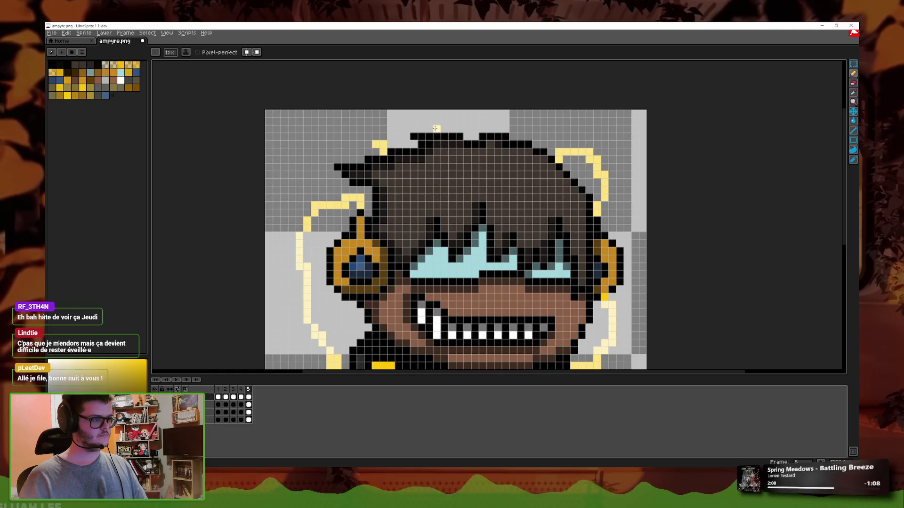
pyautogui.moveTo(437, 128); pyautogui.dragTo(372, 144)
pyautogui.hotkey('ctrl', 'z')
pyautogui.moveTo(435, 127); pyautogui.dragTo(375, 151)
pyautogui.hotkey('ctrl', 'z')
pyautogui.scroll(-3, 494, 216)
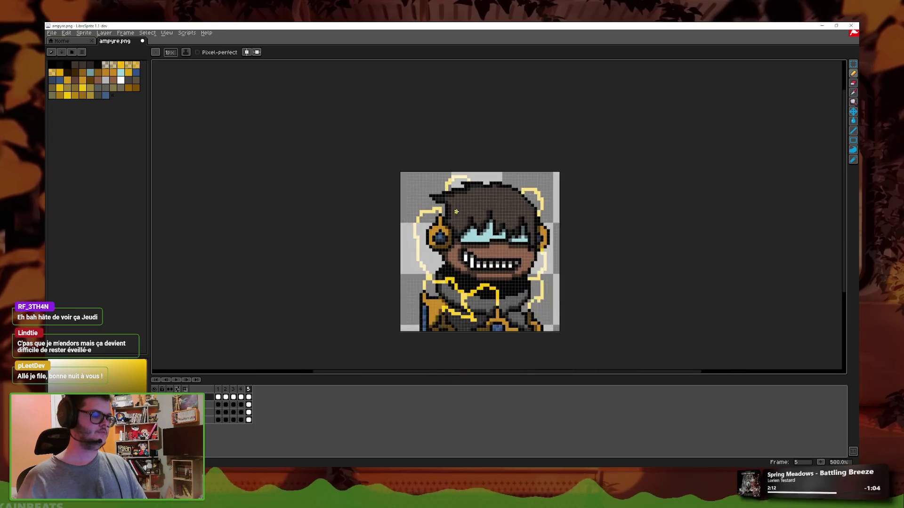
pyautogui.scroll(-1, 471, 212)
pyautogui.scroll(3, 504, 208)
pyautogui.scroll(2, 452, 291)
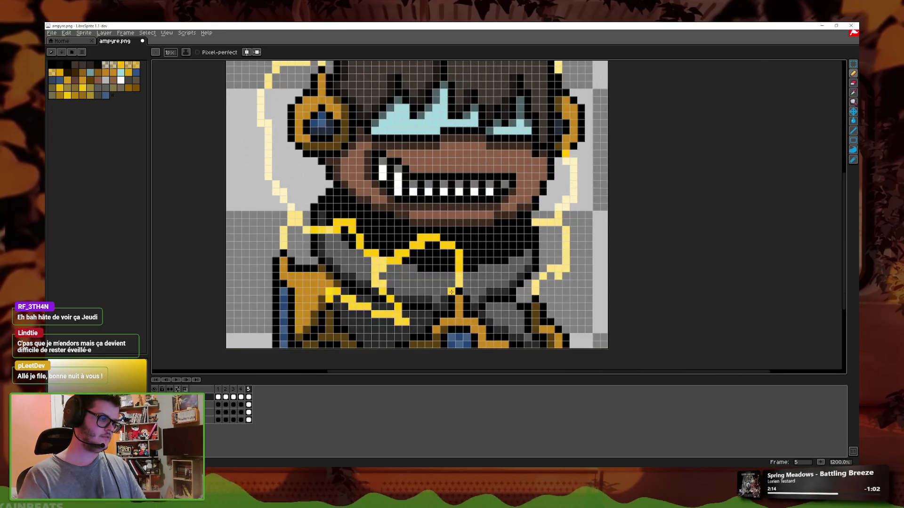
pyautogui.scroll(-4, 451, 291)
pyautogui.click(852, 151)
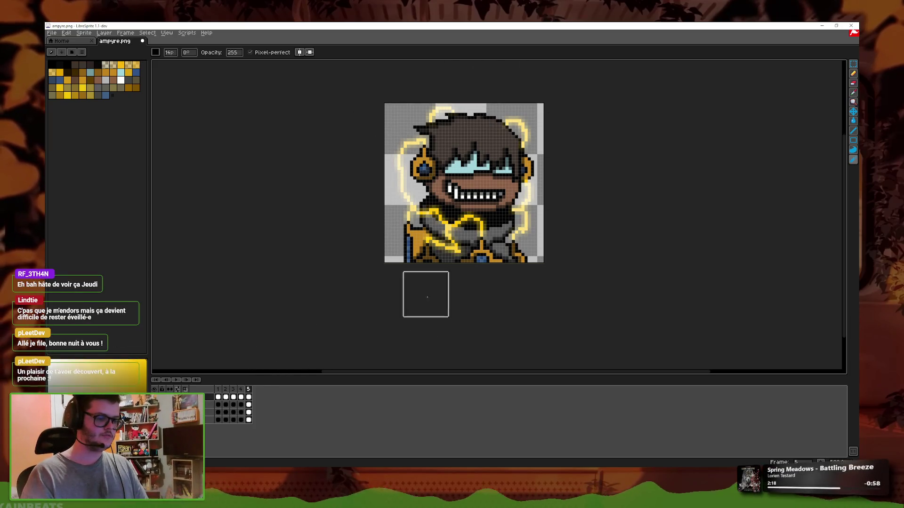
# - Play and stop the five lightning frames in the timeline to review the portrait
pyautogui.press('v')
pyautogui.press('b')
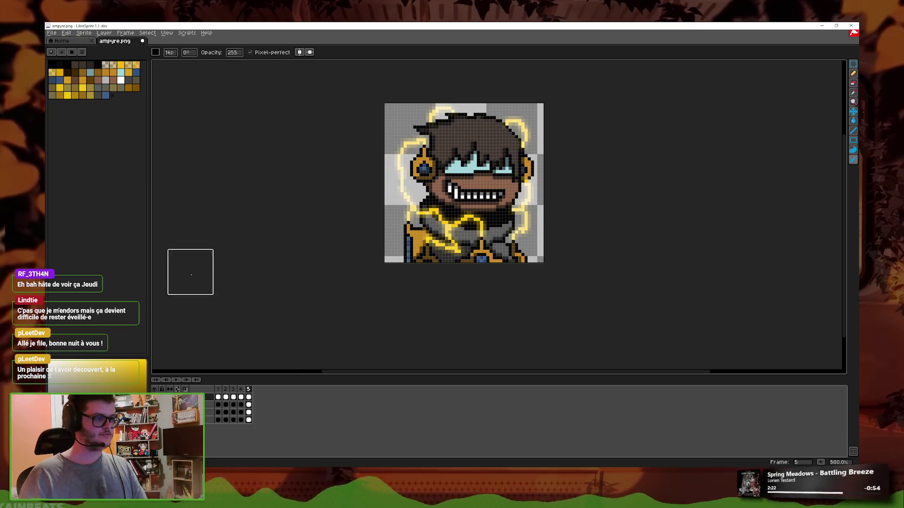
pyautogui.click(222, 390)
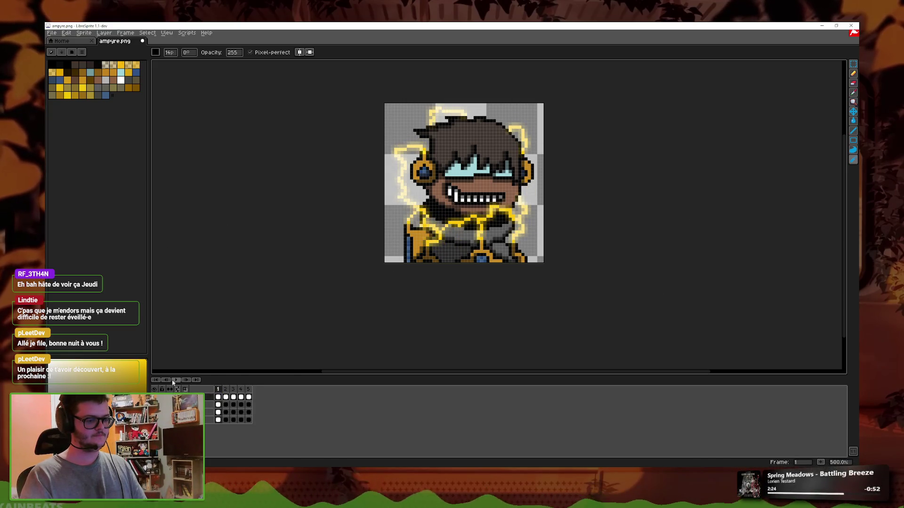
pyautogui.click(176, 380)
pyautogui.scroll(-2, 461, 278)
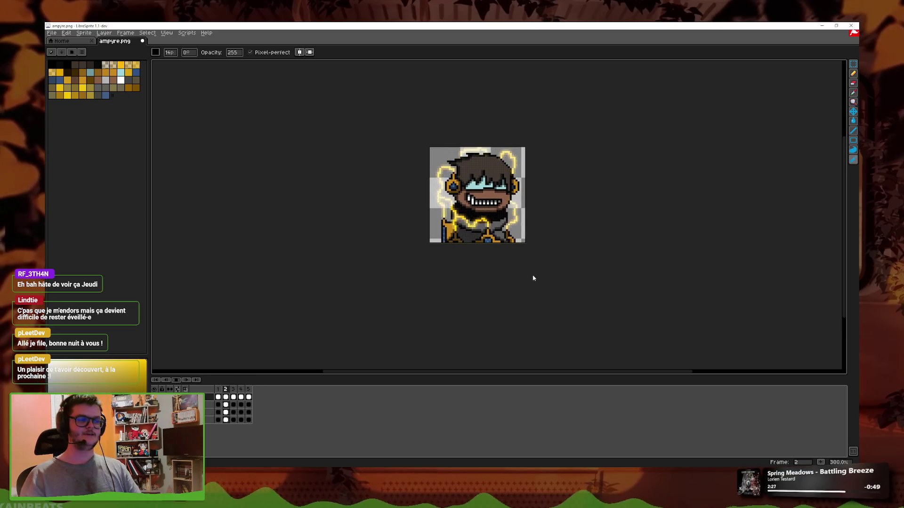
pyautogui.scroll(2, 600, 209)
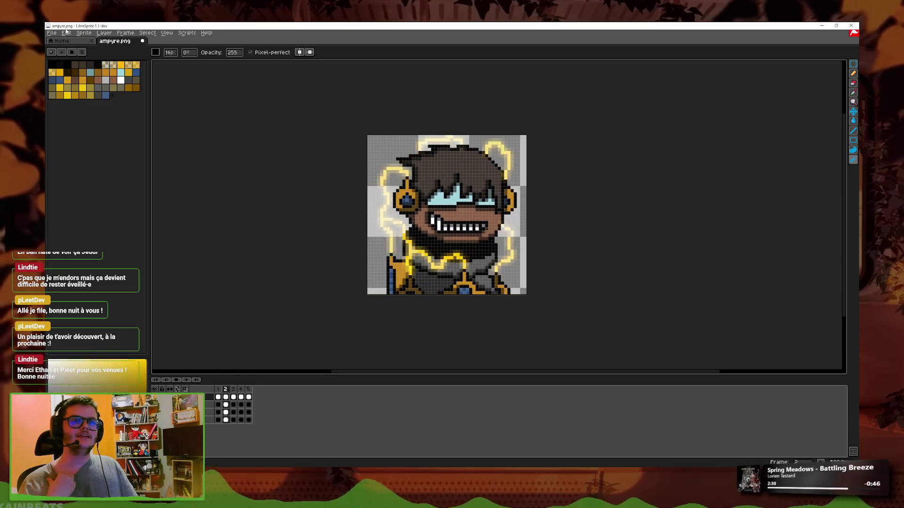
pyautogui.click(52, 33)
# - Save a copy into a new ampyre folder, exporting the animation as five files
pyautogui.click(96, 97)
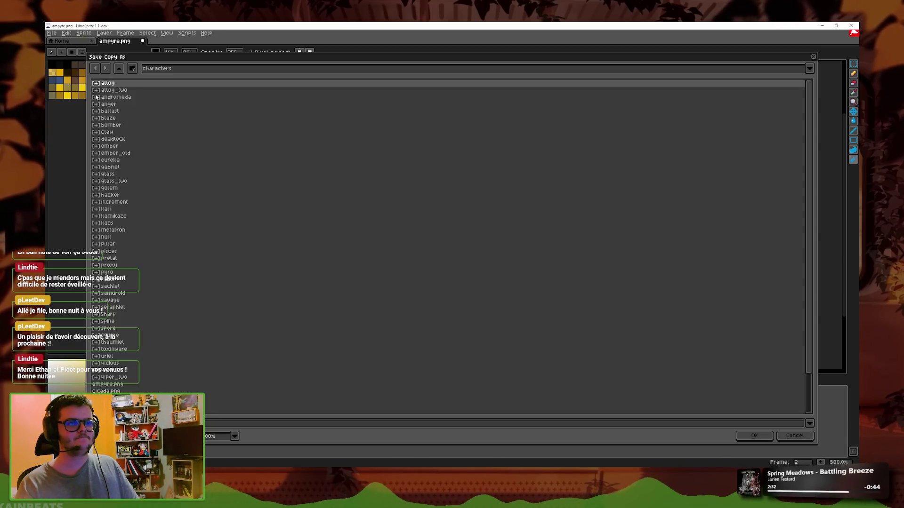
pyautogui.click(133, 69)
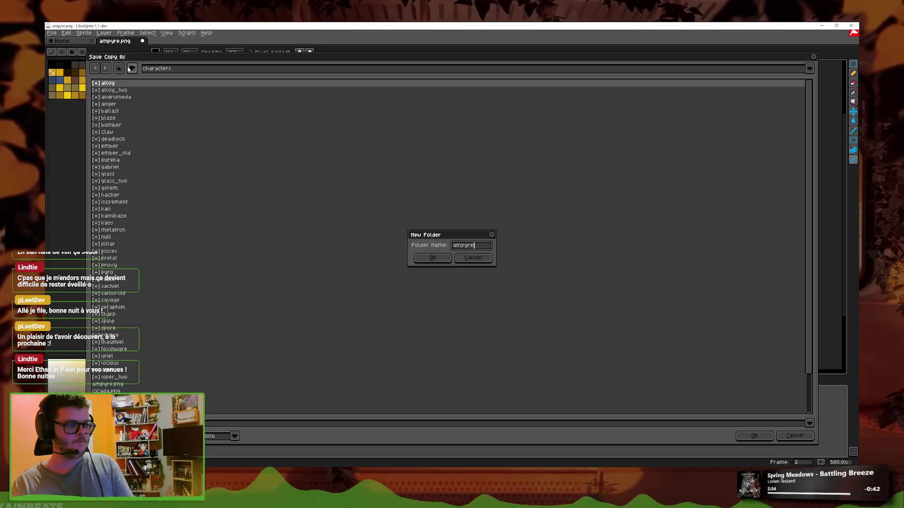
pyautogui.press('Return')
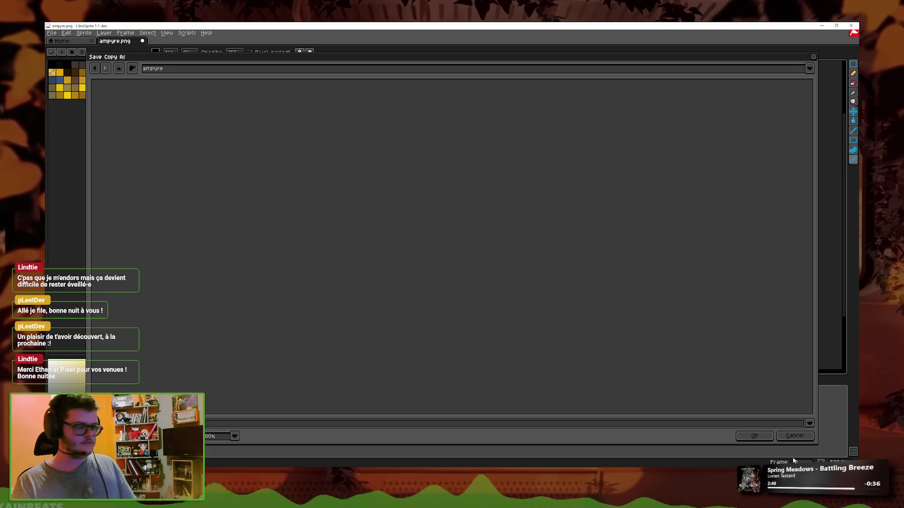
pyautogui.press('Return')
pyautogui.click(437, 265)
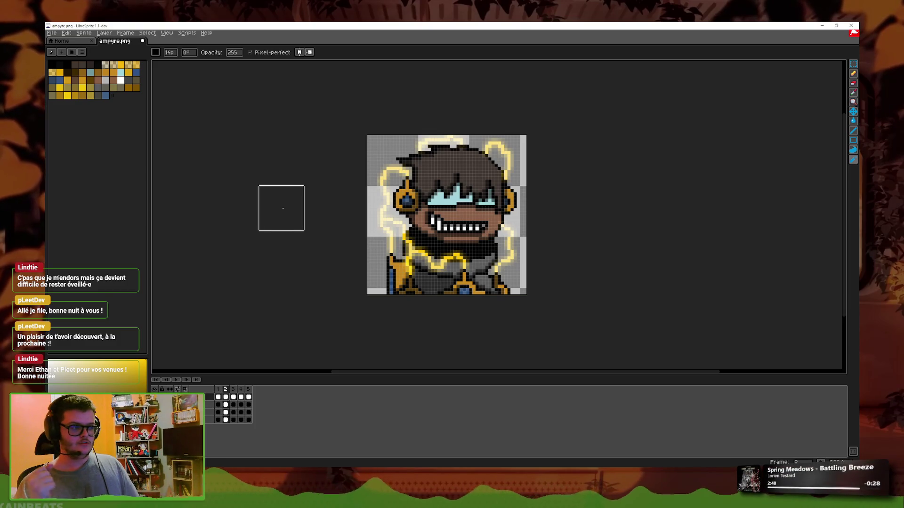
# - Save a glow-free PNG copy into ampyre, then open the gd-roguelike-card-game project folder
pyautogui.hotkey('ctrl', 'z')
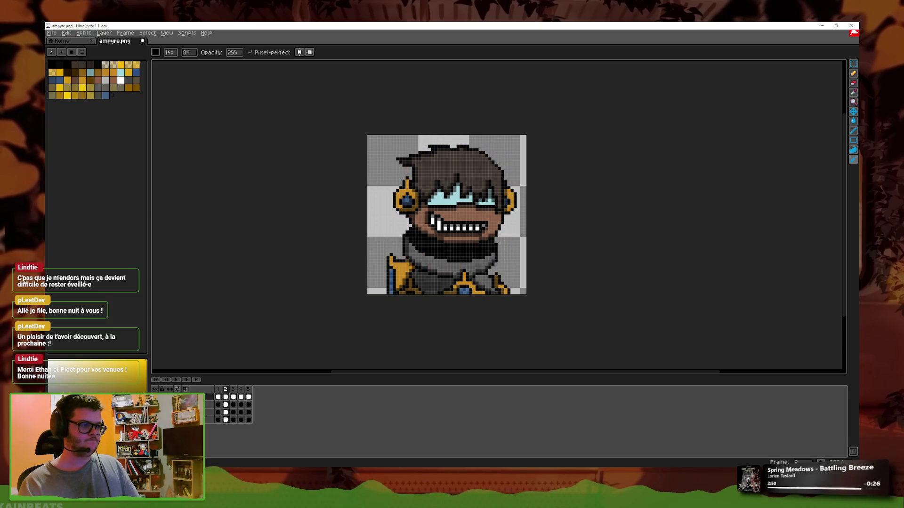
pyautogui.click(53, 33)
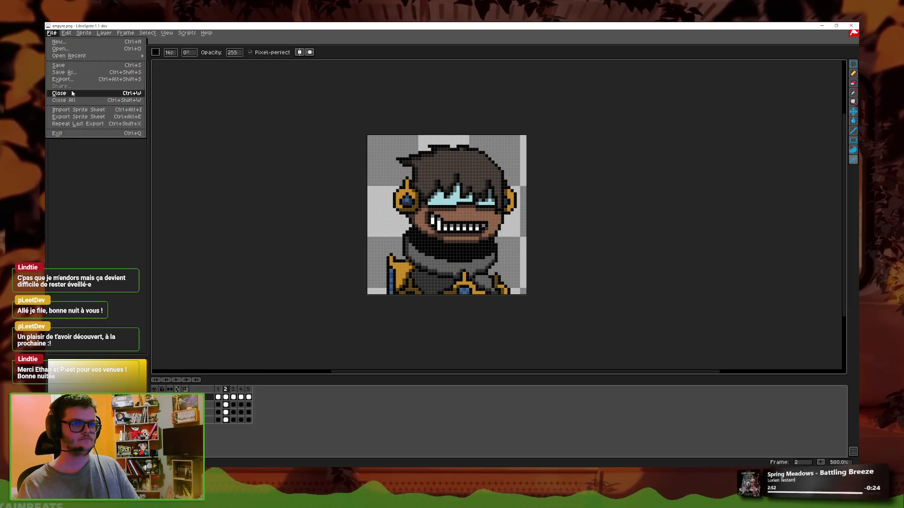
pyautogui.click(75, 80)
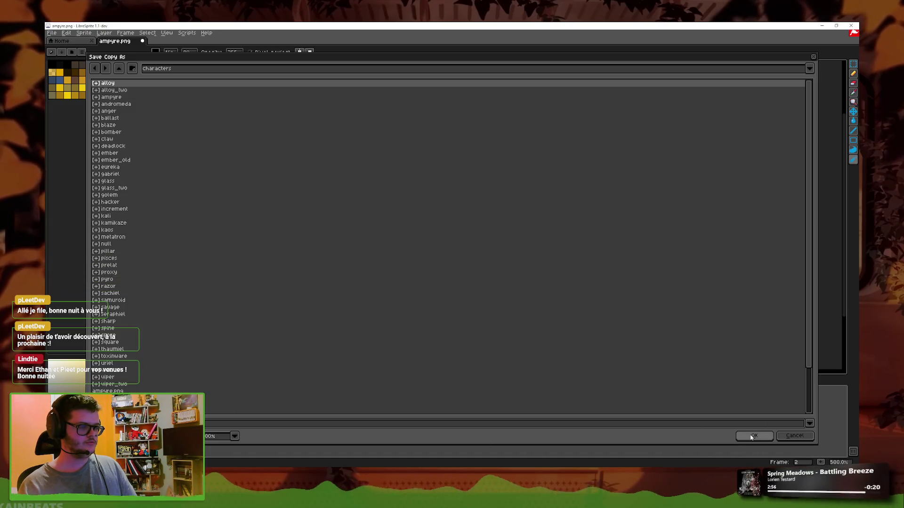
pyautogui.doubleClick(117, 97)
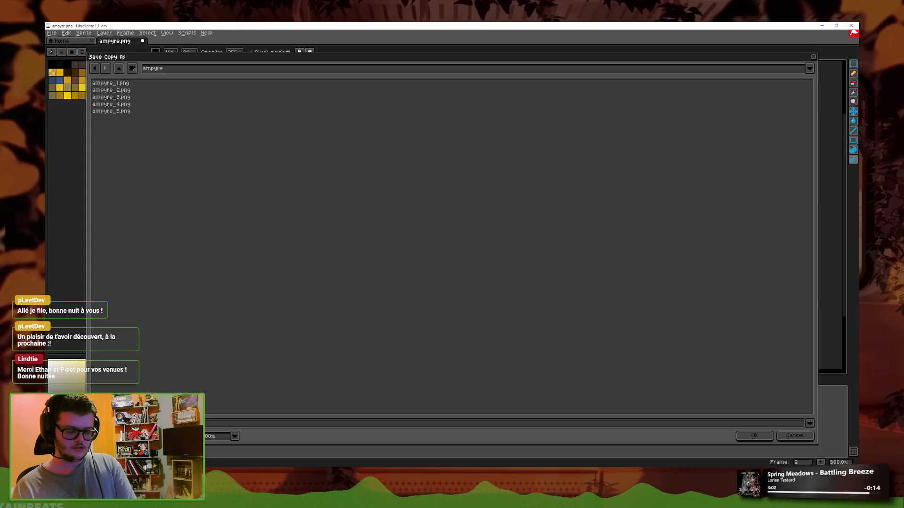
pyautogui.press('Return')
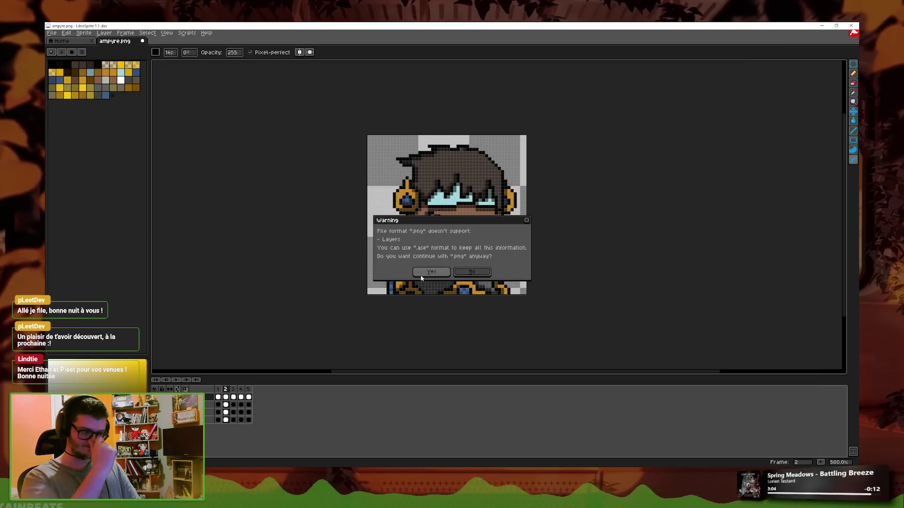
pyautogui.click(424, 272)
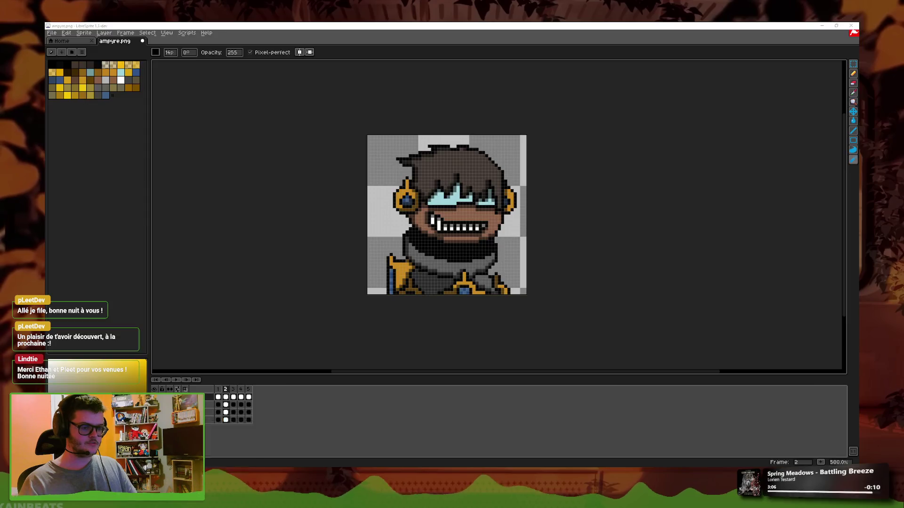
pyautogui.hotkey('alt', 'Tab')
pyautogui.click(82, 112)
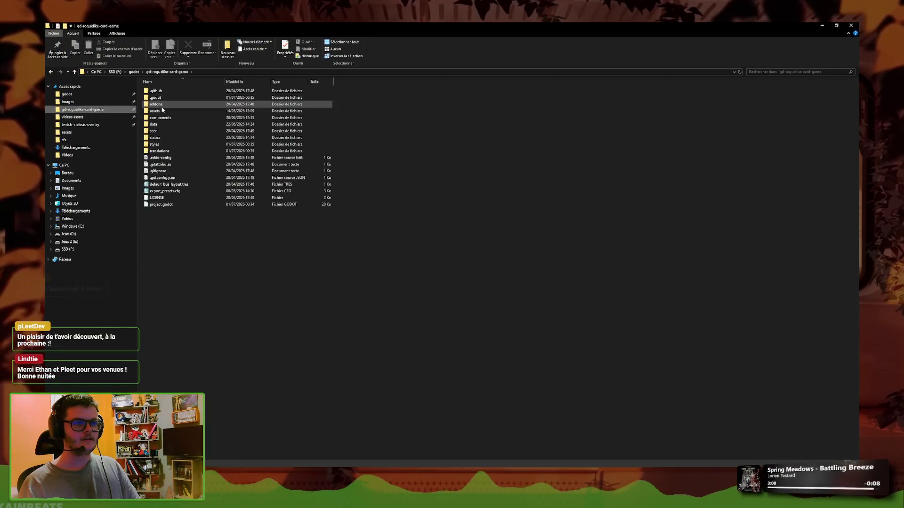
# - Delete ampyre_hurt2–5 from assets/characters/ampyre and open ampyre_hurt1.png in LibreSprite
pyautogui.doubleClick(192, 94)
pyautogui.doubleClick(227, 96)
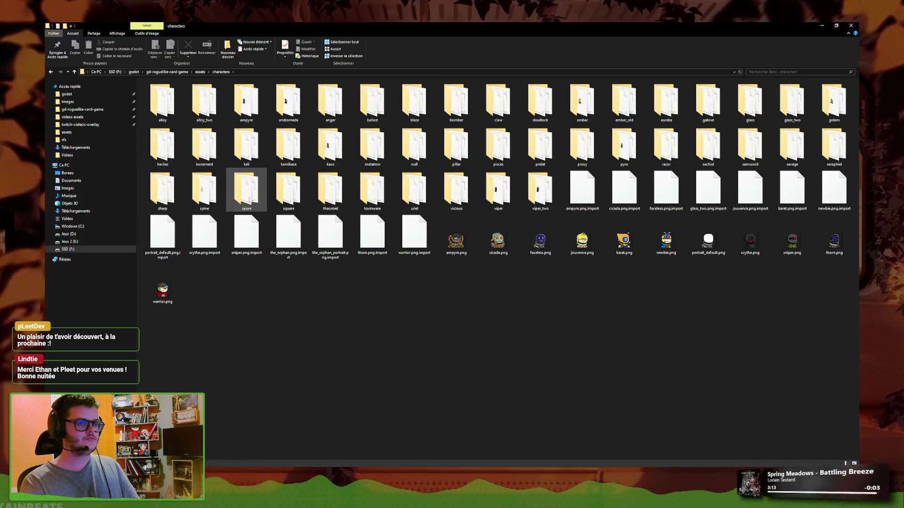
pyautogui.doubleClick(239, 110)
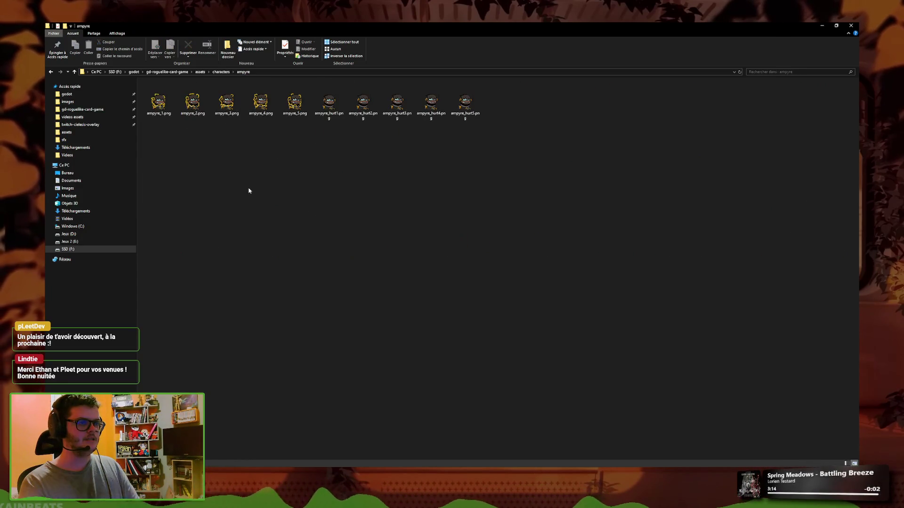
pyautogui.moveTo(350, 130); pyautogui.dragTo(484, 94)
pyautogui.press('Delete')
pyautogui.press('super+Down')
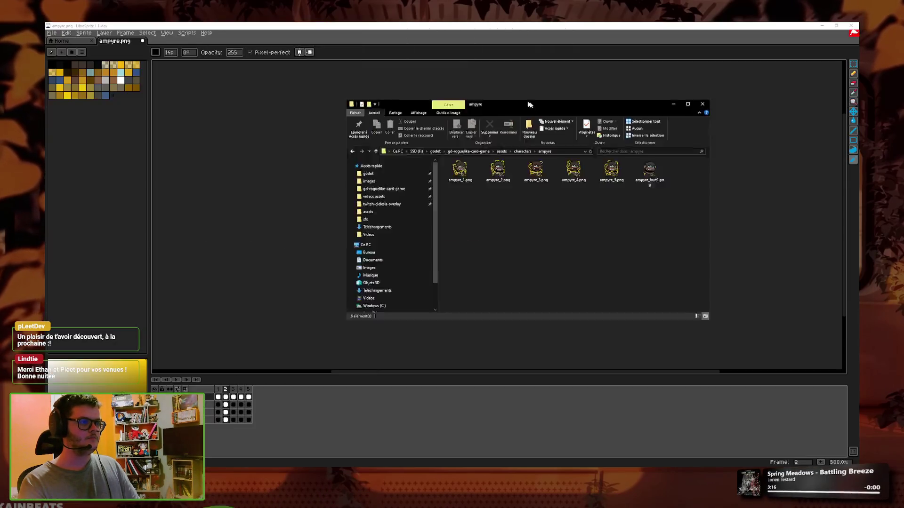
pyautogui.doubleClick(680, 183)
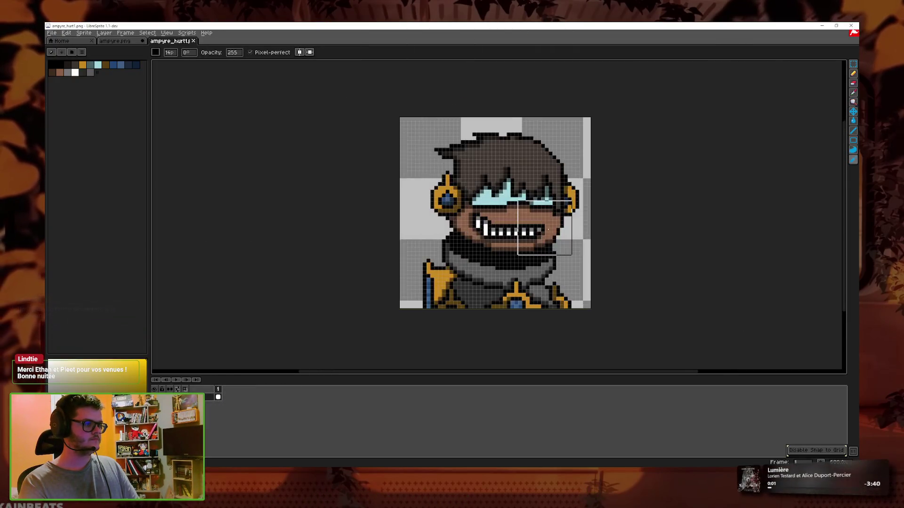
# - Paint skin brown over the grin's teeth in ampyre_hurt1
pyautogui.scroll(1, 664, 245)
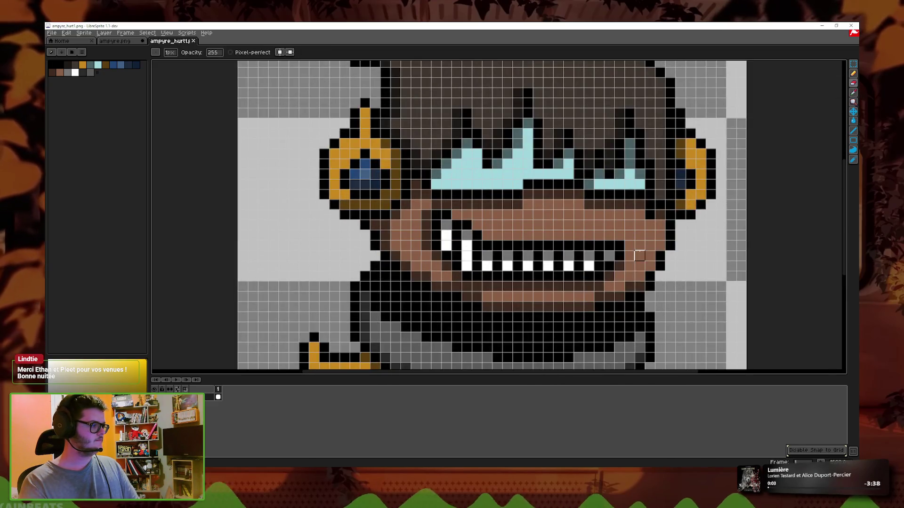
pyautogui.scroll(2, 664, 245)
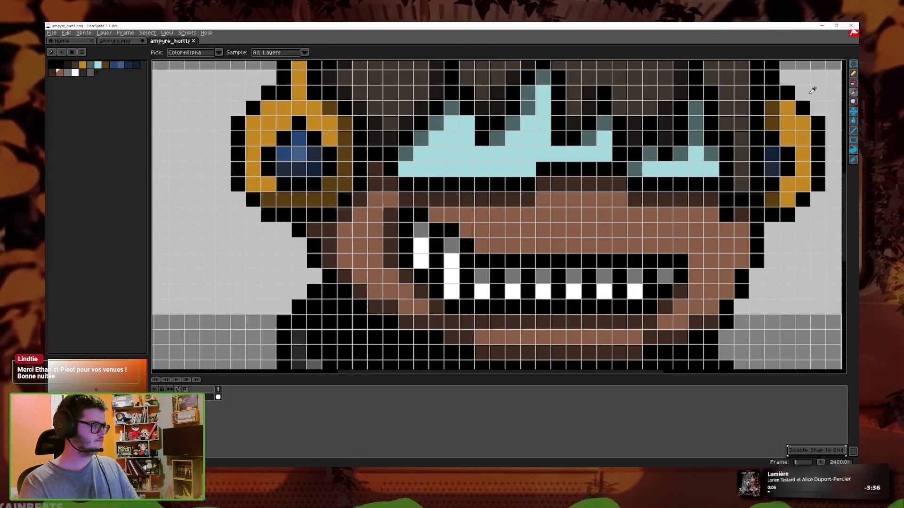
pyautogui.moveTo(662, 258); pyautogui.dragTo(568, 203)
pyautogui.hotkey('ctrl', 'z')
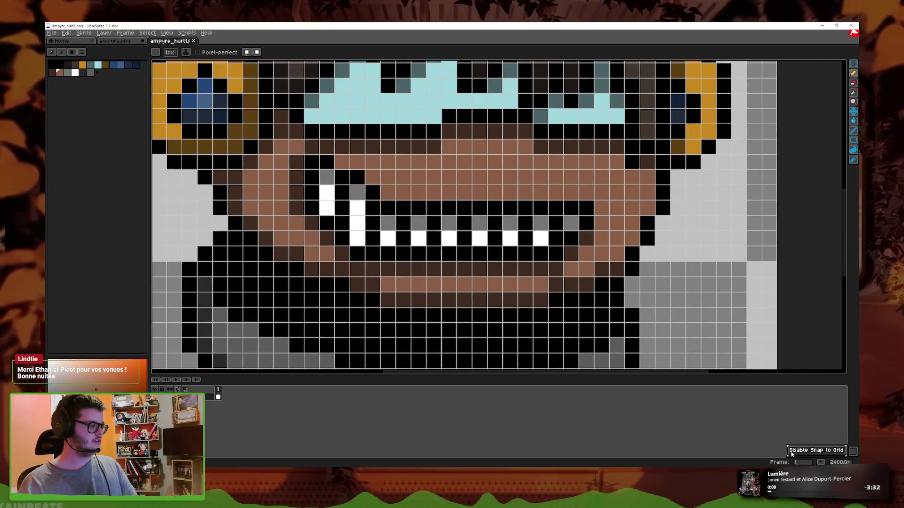
pyautogui.moveTo(586, 207)
pyautogui.mouseDown()
pyautogui.moveTo(562, 269)
pyautogui.moveTo(367, 269)
pyautogui.moveTo(377, 250)
pyautogui.moveTo(433, 216)
pyautogui.moveTo(368, 233)
pyautogui.mouseUp()
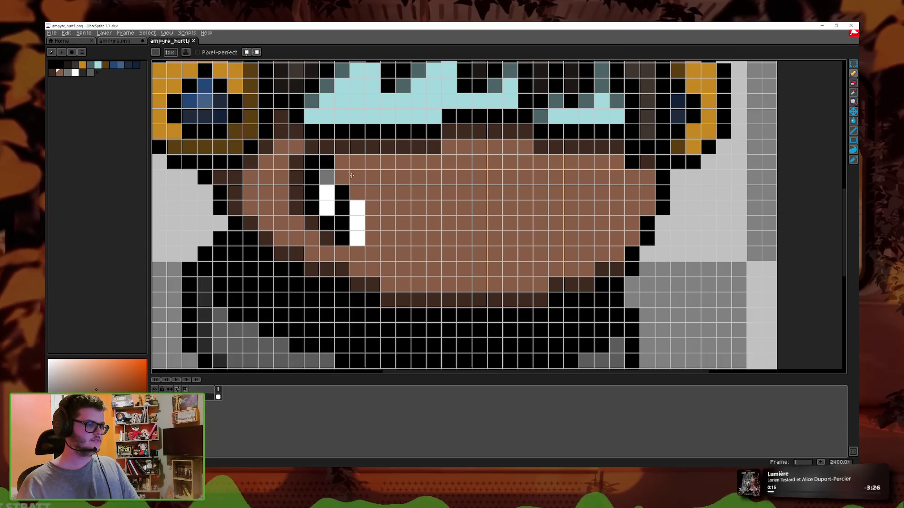
pyautogui.hotkey('ctrl', 'z')
pyautogui.moveTo(440, 216)
pyautogui.mouseDown()
pyautogui.moveTo(357, 247)
pyautogui.moveTo(541, 253)
pyautogui.mouseUp()
pyautogui.moveTo(485, 268)
pyautogui.mouseDown()
pyautogui.moveTo(384, 272)
pyautogui.moveTo(545, 269)
pyautogui.moveTo(586, 207)
pyautogui.moveTo(466, 216)
pyautogui.moveTo(501, 214)
pyautogui.mouseUp()
# - Draw black lines for the upper lip and below the remaining teeth
pyautogui.moveTo(448, 224); pyautogui.dragTo(559, 223)
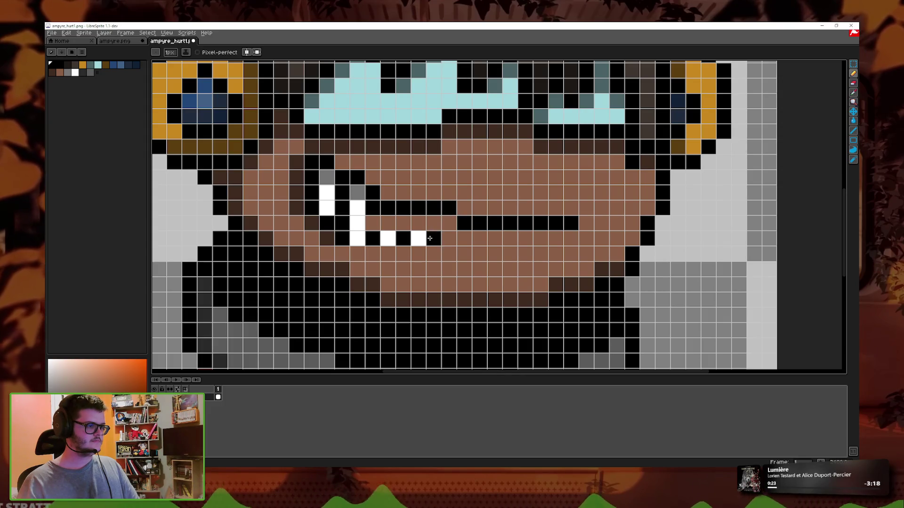
pyautogui.moveTo(344, 252); pyautogui.dragTo(469, 253)
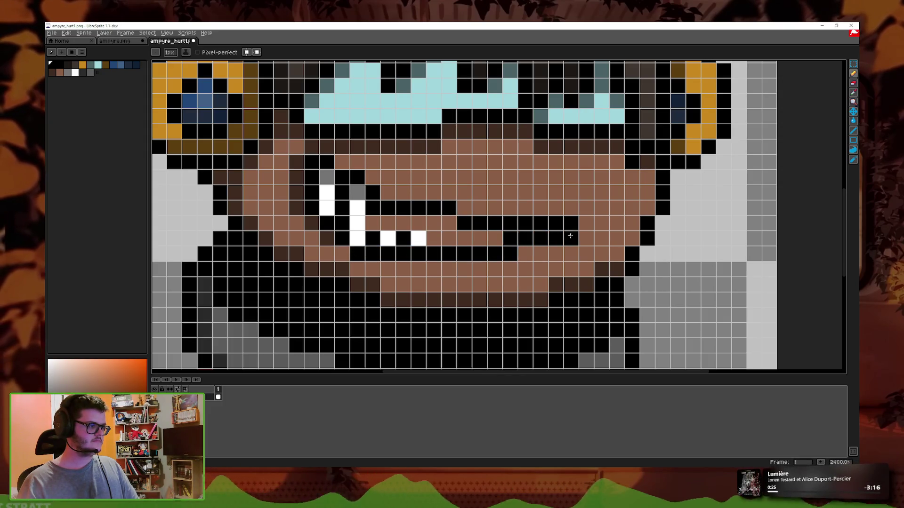
pyautogui.scroll(-7, 525, 230)
pyautogui.scroll(-2, 524, 229)
pyautogui.scroll(5, 482, 197)
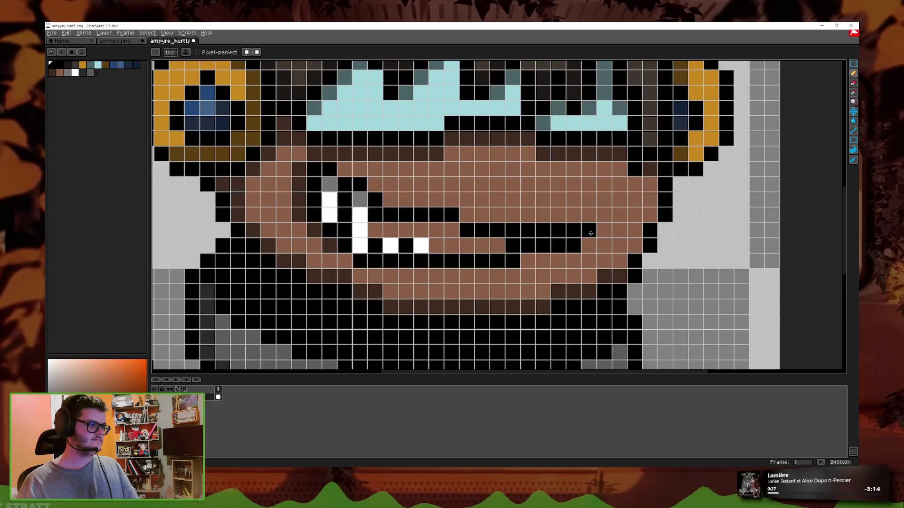
pyautogui.scroll(-7, 603, 222)
pyautogui.scroll(7, 549, 220)
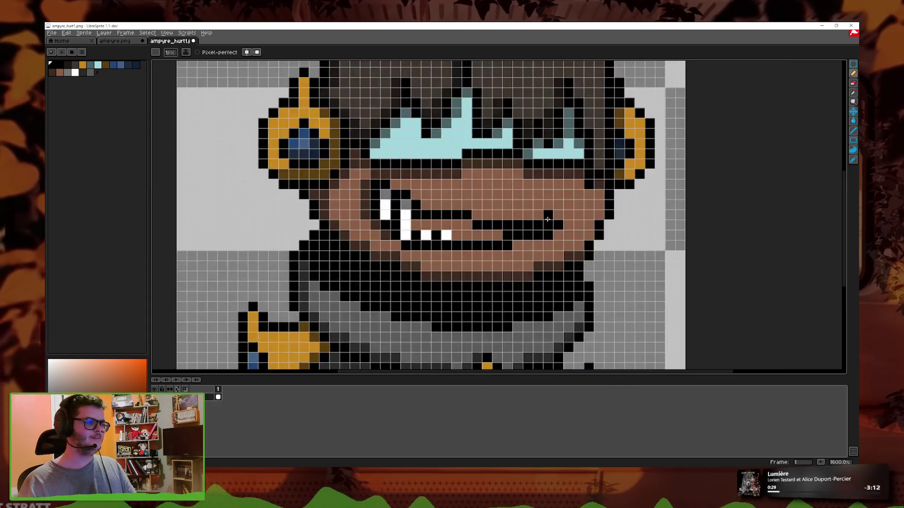
pyautogui.scroll(2, 492, 241)
pyautogui.scroll(-4, 491, 241)
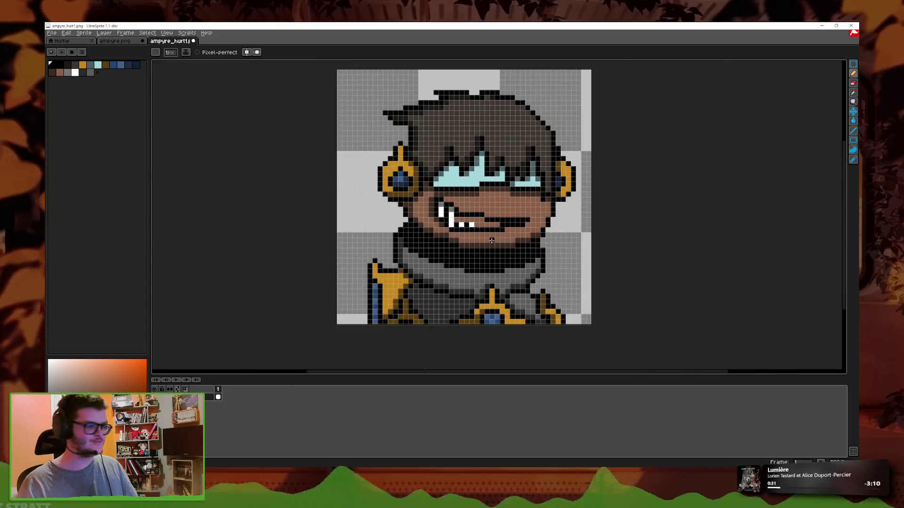
pyautogui.hotkey('ctrl', 'z')
pyautogui.hotkey('ctrl', 'y')
pyautogui.hotkey('ctrl', 'z')
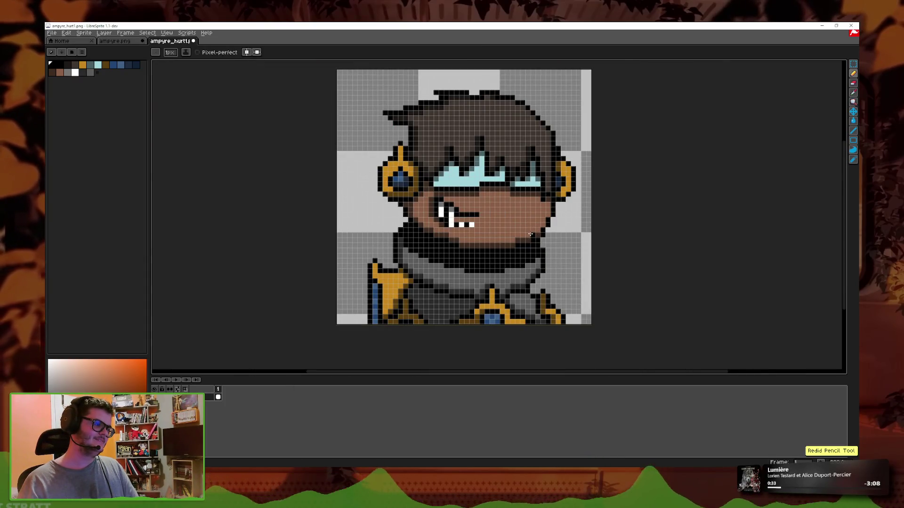
pyautogui.hotkey('ctrl', 'y')
pyautogui.scroll(8, 523, 227)
pyautogui.scroll(-1, 522, 226)
pyautogui.scroll(-3, 517, 230)
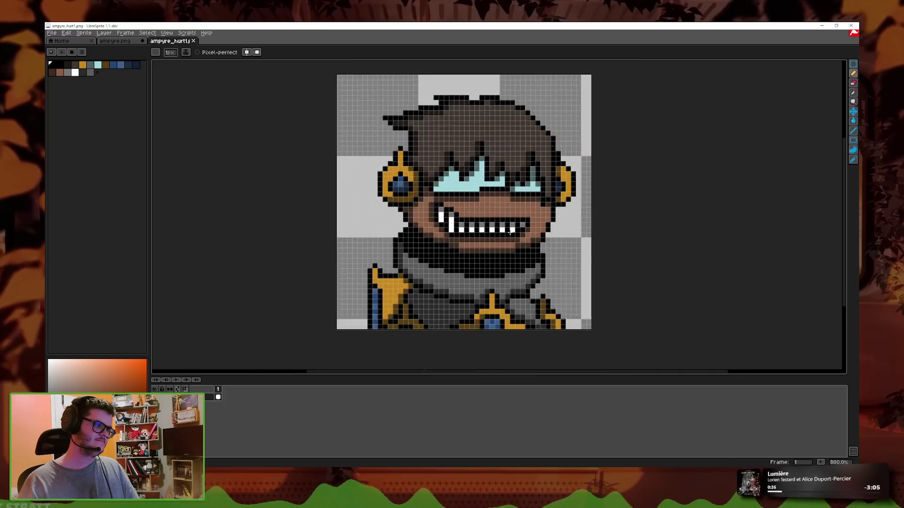
pyautogui.scroll(-1, 513, 234)
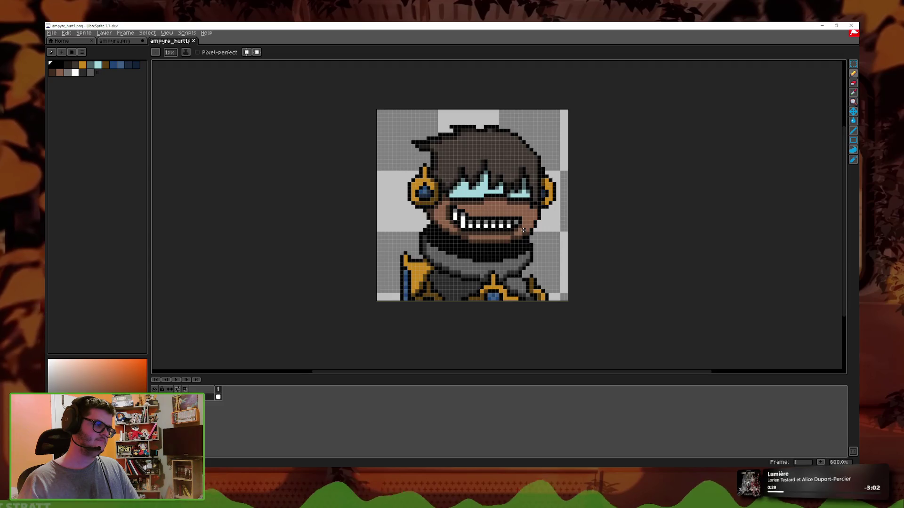
pyautogui.scroll(2, 523, 230)
pyautogui.scroll(-3, 523, 229)
pyautogui.scroll(2, 793, 198)
pyautogui.scroll(1, 792, 198)
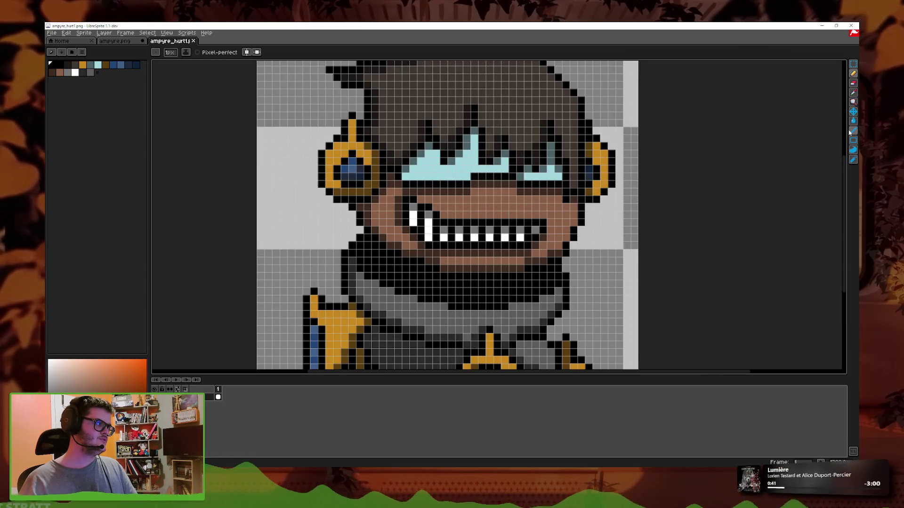
pyautogui.scroll(-1, 806, 148)
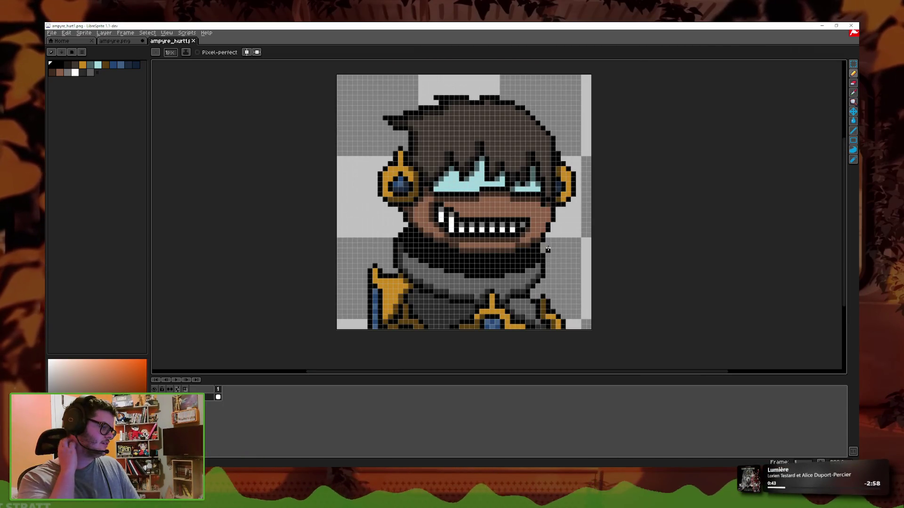
pyautogui.hscroll(1, 683, 194)
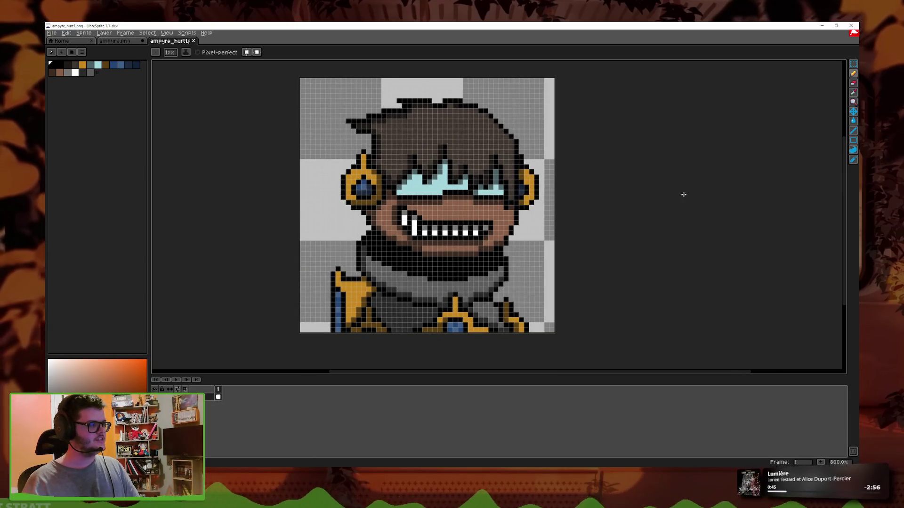
pyautogui.click(853, 131)
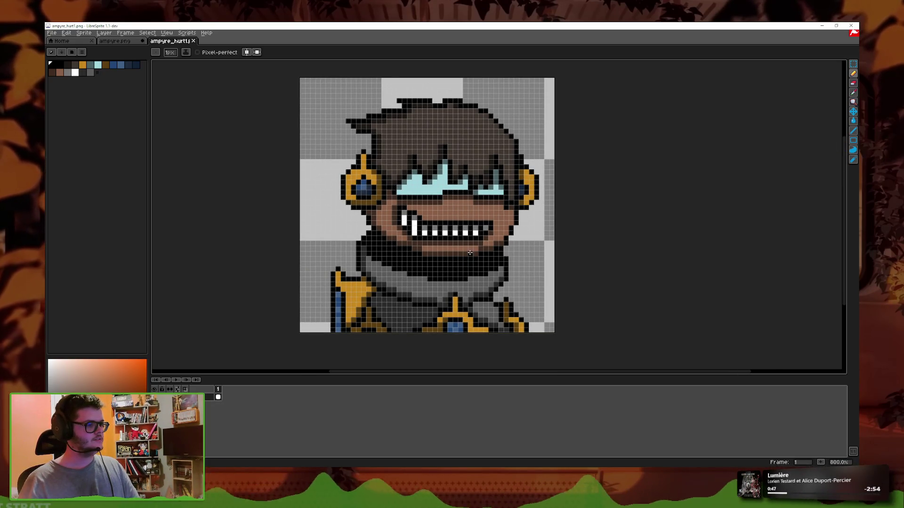
pyautogui.hotkey('ctrl', 'v')
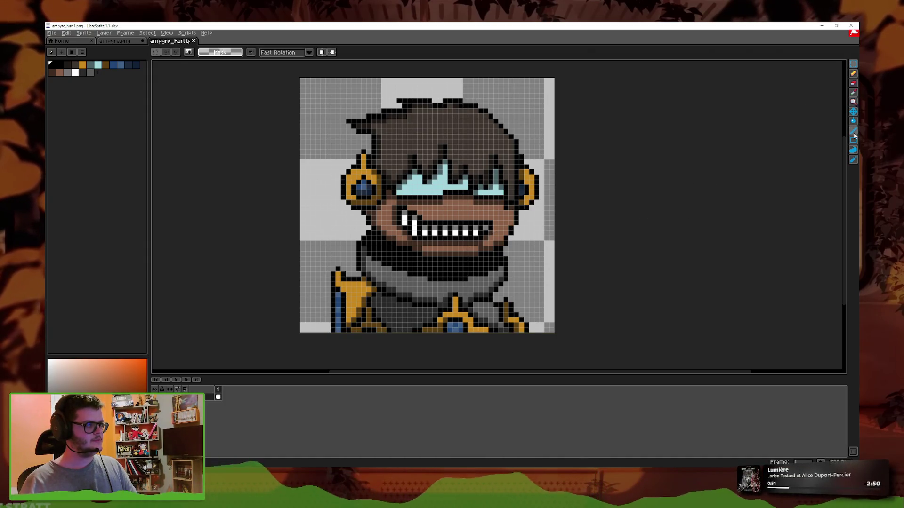
pyautogui.press('Return')
pyautogui.hotkey('ctrl', 'z')
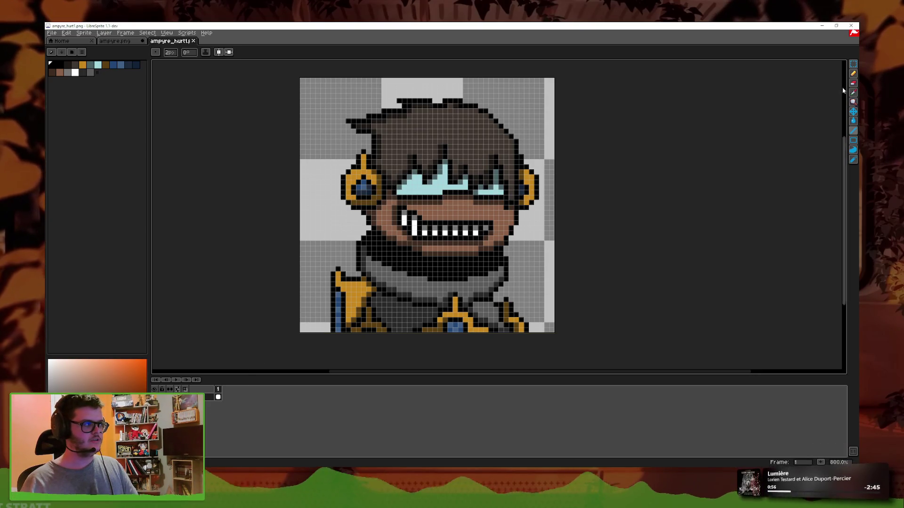
# - Add a new empty layer and test a line stroke across the face, undoing it
pyautogui.rightClick(207, 396)
pyautogui.click(235, 407)
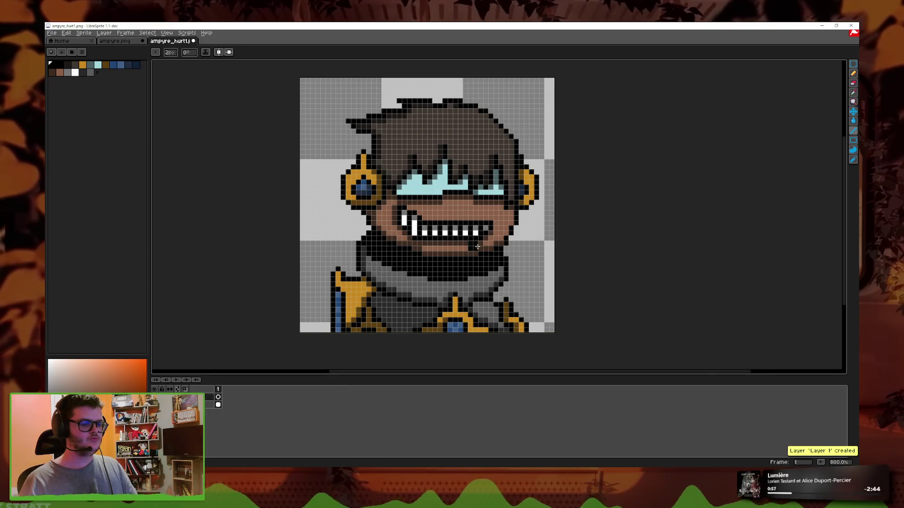
pyautogui.click(853, 64)
pyautogui.click(854, 83)
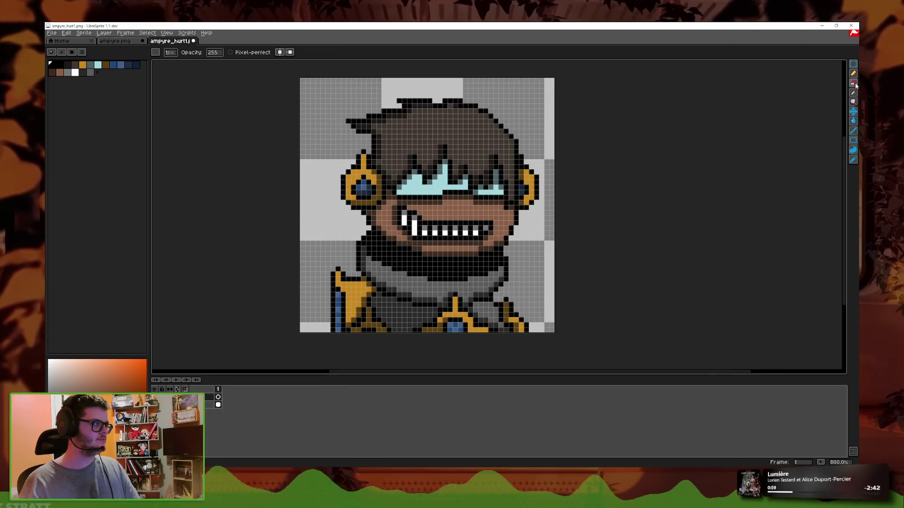
pyautogui.click(853, 131)
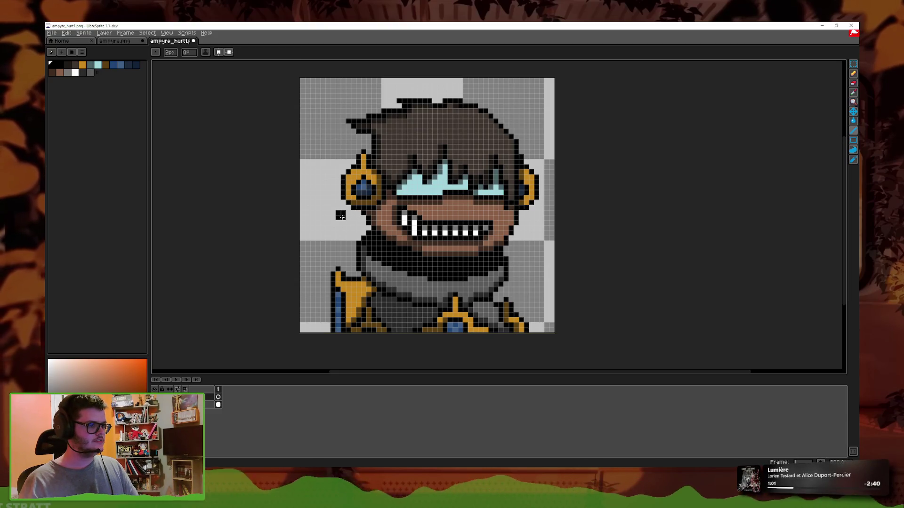
pyautogui.moveTo(341, 216); pyautogui.dragTo(551, 210)
pyautogui.hotkey('ctrl', 'z')
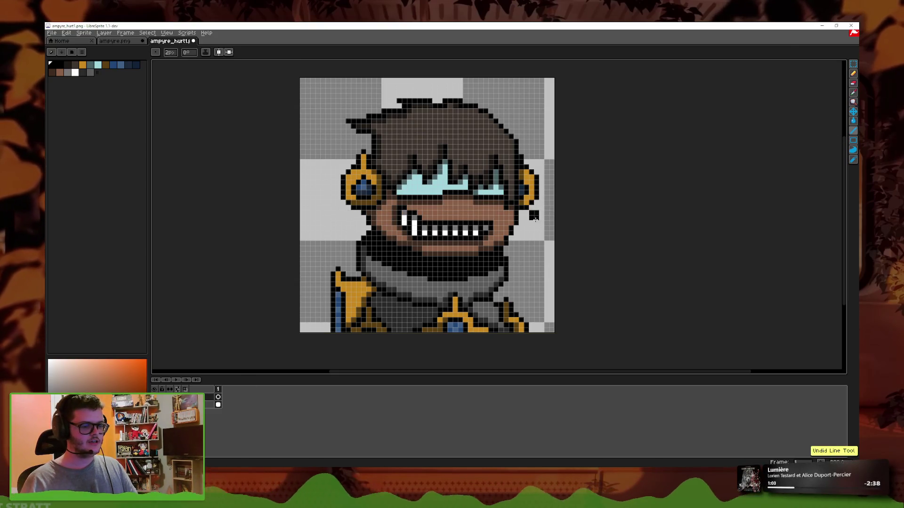
# - Try erasing a band across the mouth, then undo the eraser strokes
pyautogui.click(852, 82)
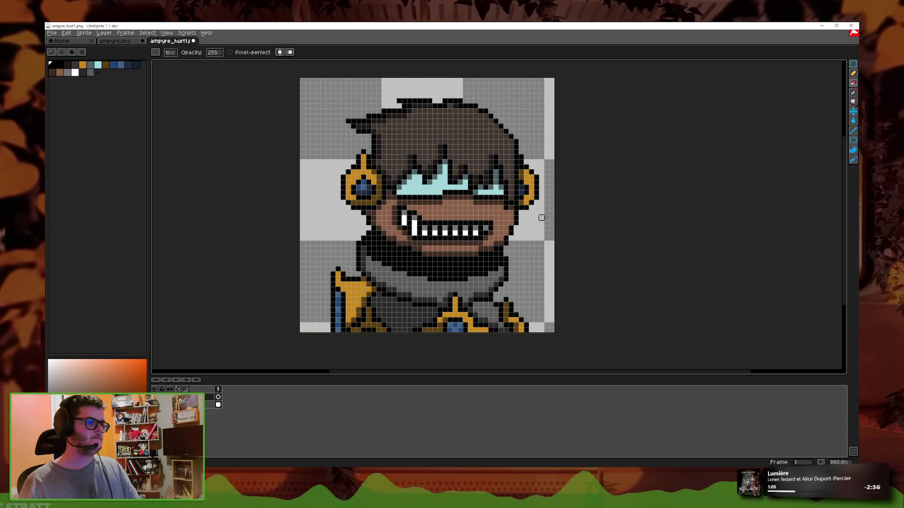
pyautogui.moveTo(342, 217); pyautogui.dragTo(617, 206)
pyautogui.hotkey('ctrl', 'z')
pyautogui.scroll(-3, 612, 241)
pyautogui.scroll(-3, 531, 232)
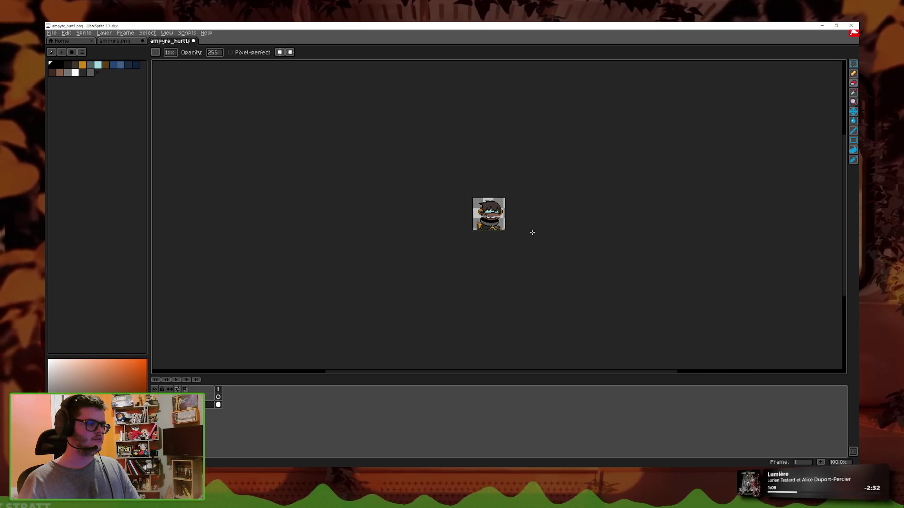
pyautogui.scroll(5, 535, 230)
pyautogui.hotkey('ctrl', 'z')
pyautogui.scroll(1, 535, 229)
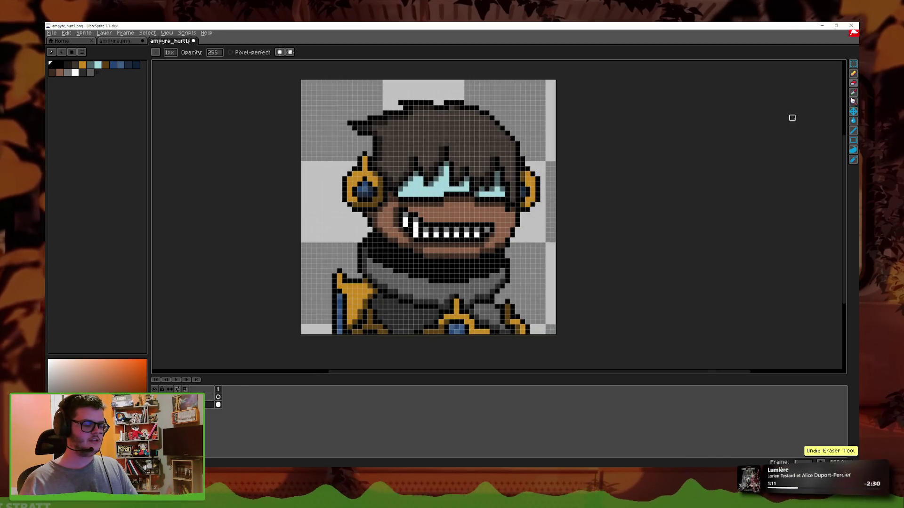
# - With Rectangular Marquee, select a strip across the mouth and shift it a few pixels left
pyautogui.click(854, 64)
pyautogui.moveTo(531, 112); pyautogui.dragTo(294, 99)
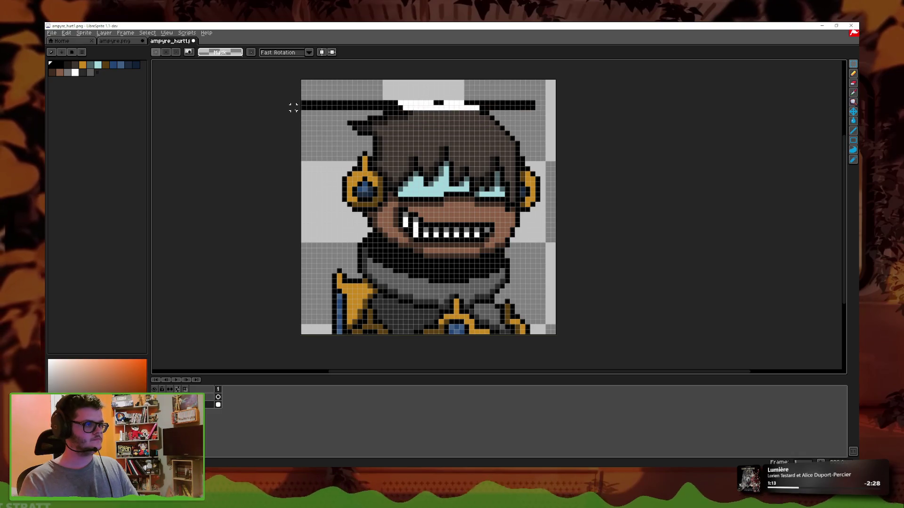
pyautogui.click(592, 138)
pyautogui.moveTo(547, 135)
pyautogui.mouseDown()
pyautogui.moveTo(290, 157)
pyautogui.moveTo(551, 157)
pyautogui.mouseUp()
pyautogui.click(603, 152)
pyautogui.click(583, 233)
pyautogui.moveTo(556, 225); pyautogui.dragTo(292, 243)
pyautogui.moveTo(423, 233); pyautogui.dragTo(414, 233)
pyautogui.click(558, 292)
# - Shift strips across the shirt and chest a few pixels left
pyautogui.moveTo(558, 286)
pyautogui.mouseDown()
pyautogui.moveTo(296, 290)
pyautogui.moveTo(561, 325)
pyautogui.mouseUp()
pyautogui.click(314, 316)
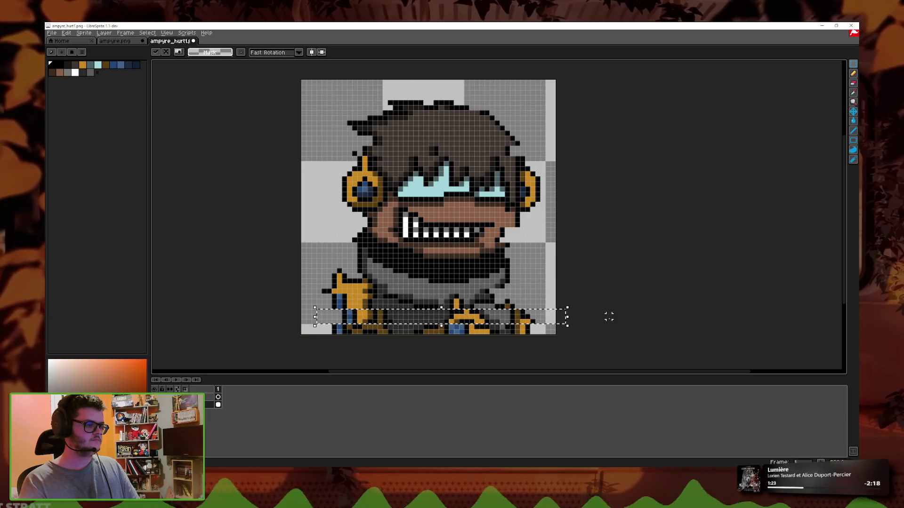
pyautogui.press('Left')
pyautogui.press('Left')
pyautogui.click(583, 301)
pyautogui.moveTo(551, 278); pyautogui.dragTo(293, 266)
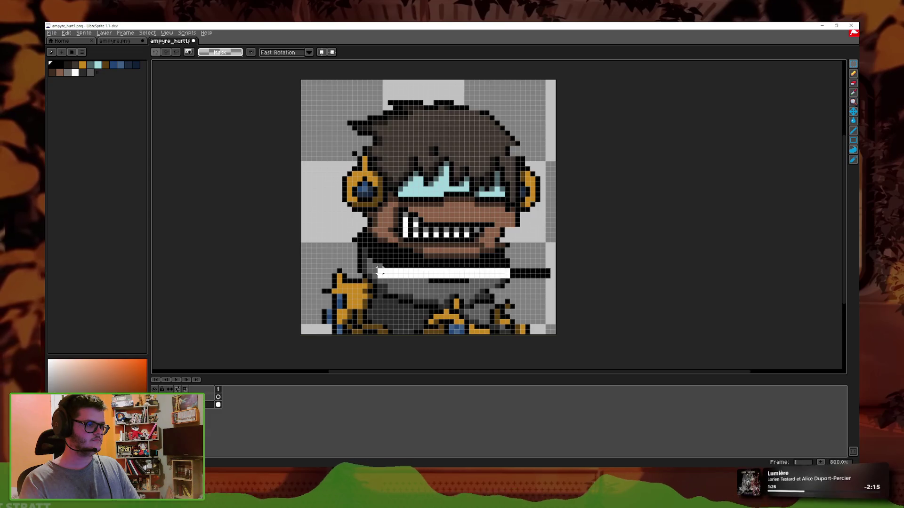
pyautogui.click(238, 332)
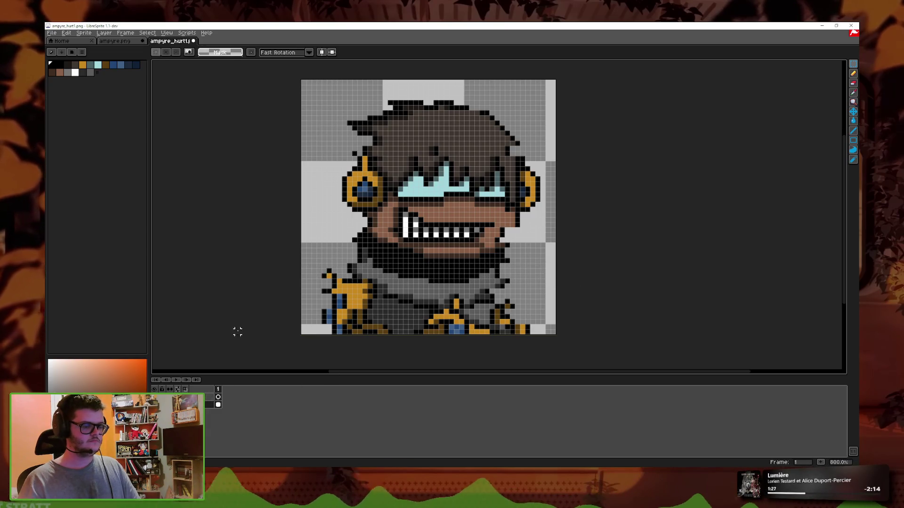
pyautogui.doubleClick(210, 405)
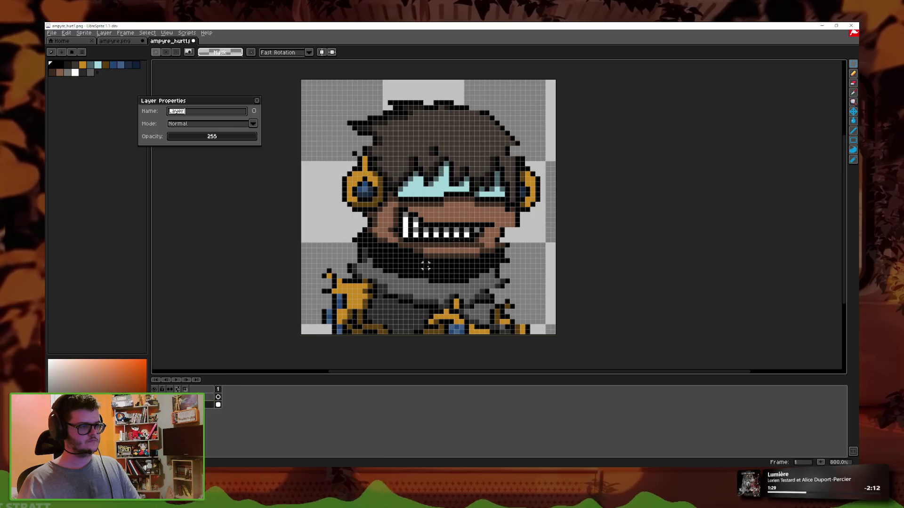
# - Keep the layer blend mode Normal and lower its opacity to fade the character
pyautogui.click(207, 123)
pyautogui.click(195, 141)
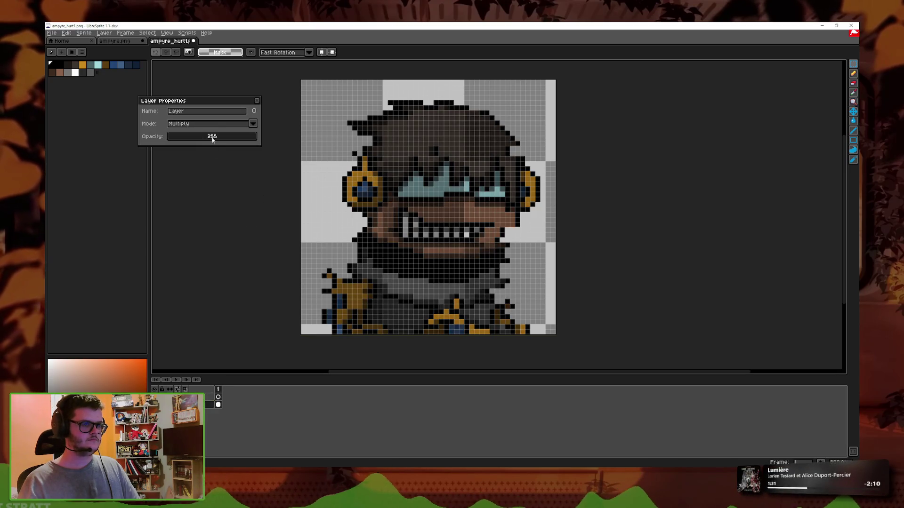
pyautogui.click(207, 123)
pyautogui.click(177, 134)
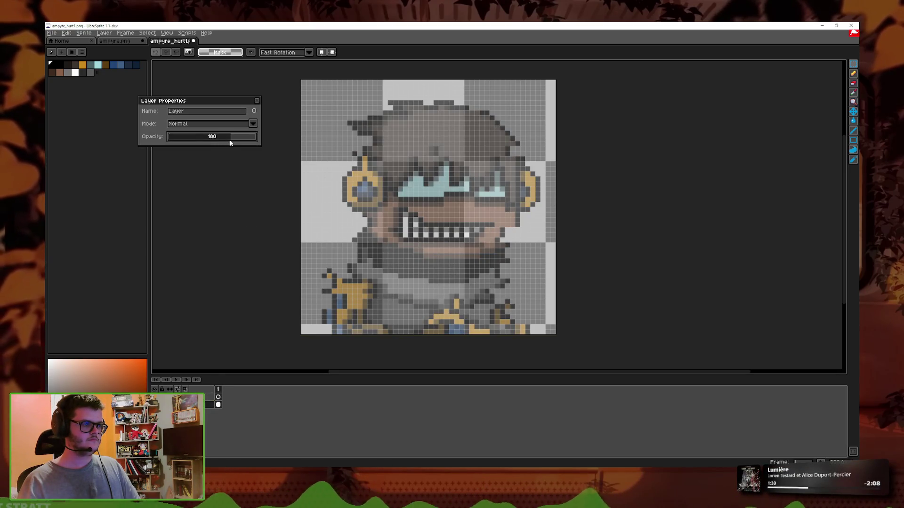
pyautogui.click(256, 100)
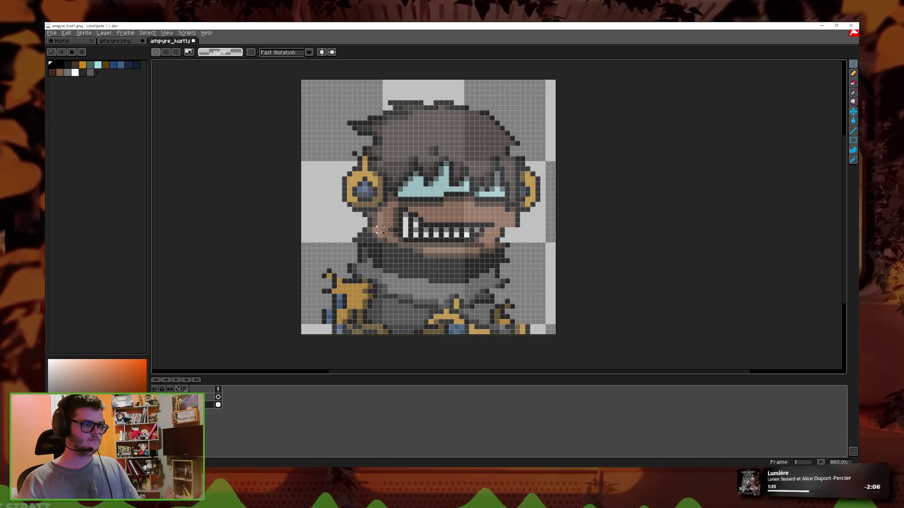
# - Nudge the mouth, goggle and beard rows one pixel left each
pyautogui.press('Left')
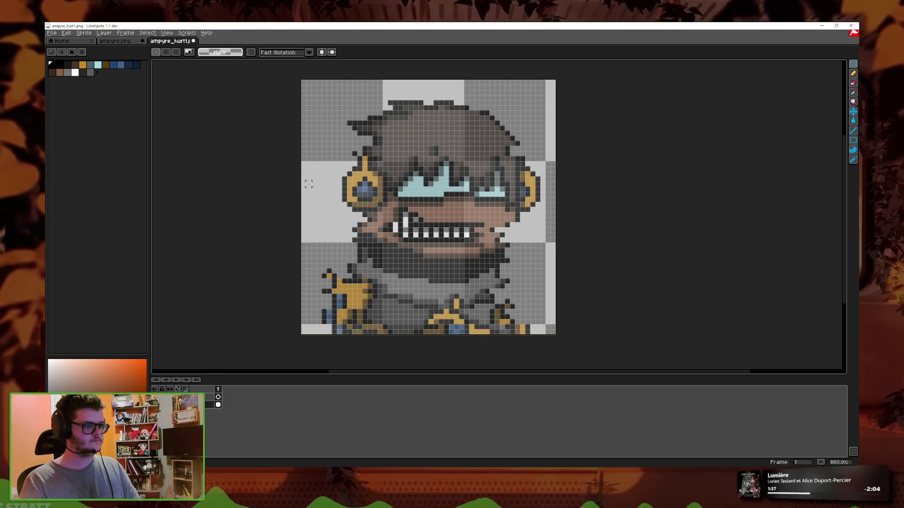
pyautogui.moveTo(308, 183); pyautogui.dragTo(556, 192)
pyautogui.press('Left')
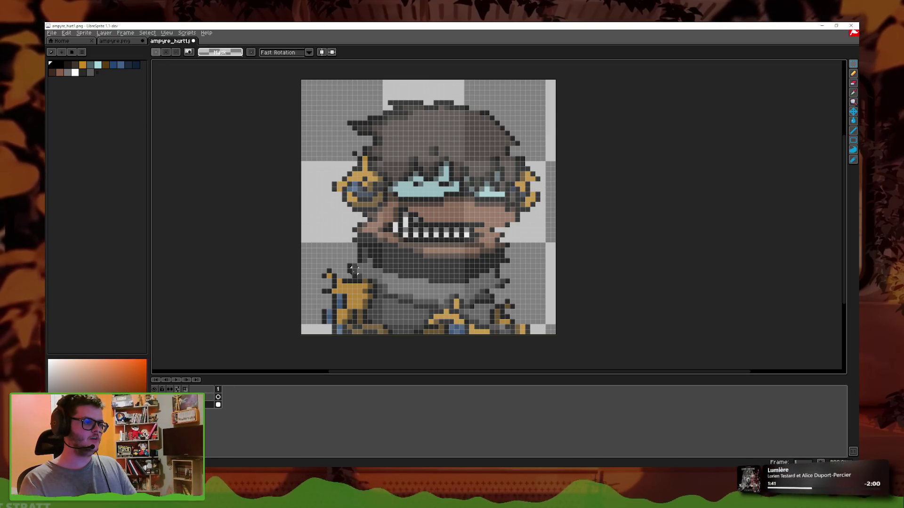
pyautogui.moveTo(303, 250); pyautogui.dragTo(560, 264)
pyautogui.press('Left')
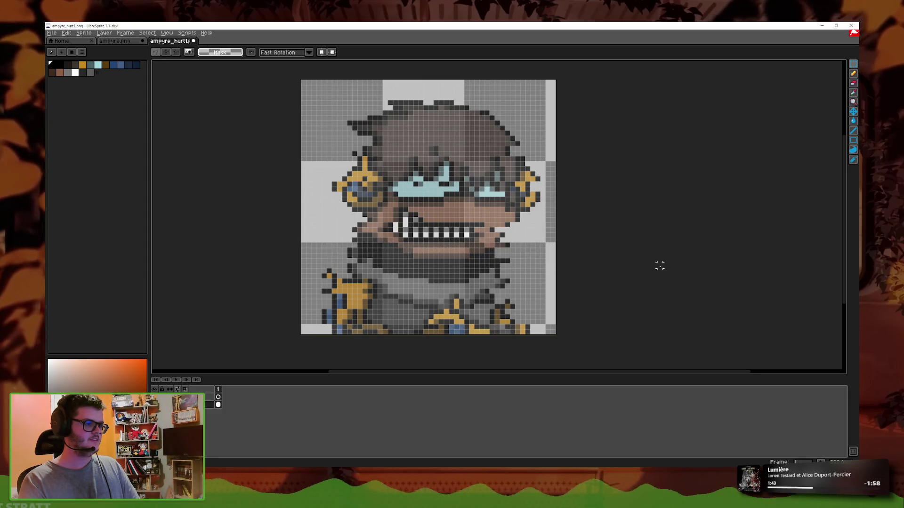
pyautogui.scroll(-6, 658, 265)
pyautogui.scroll(4, 601, 253)
pyautogui.scroll(2, 601, 252)
# - Zoom out to 600%, set a 36px eraser at opacity 119, and test-erase the hair, undoing it
pyautogui.press('b')
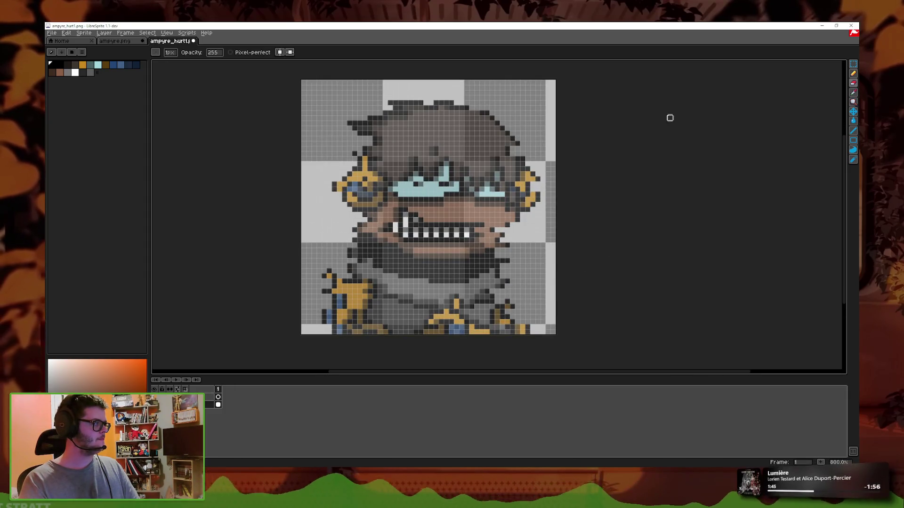
pyautogui.press('-')
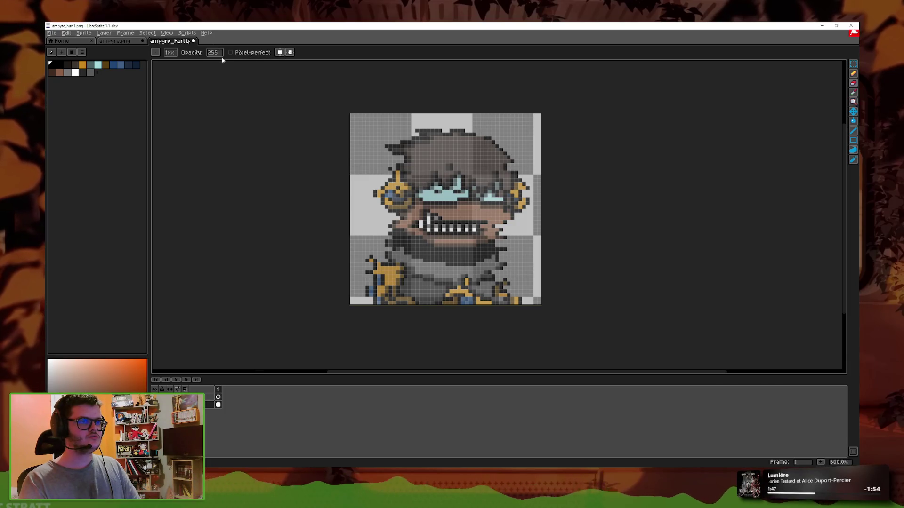
pyautogui.press('e')
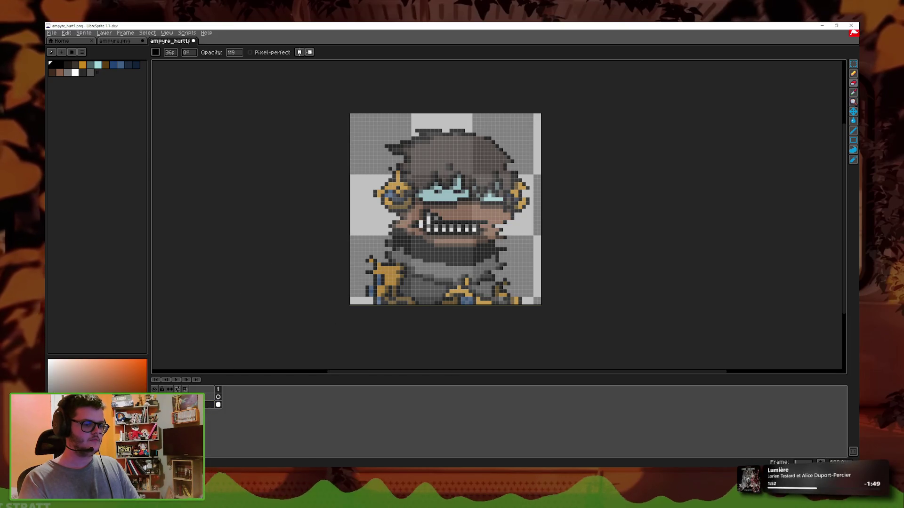
pyautogui.hotkey('shift', 'p')
pyautogui.moveTo(255, 136); pyautogui.dragTo(233, 136)
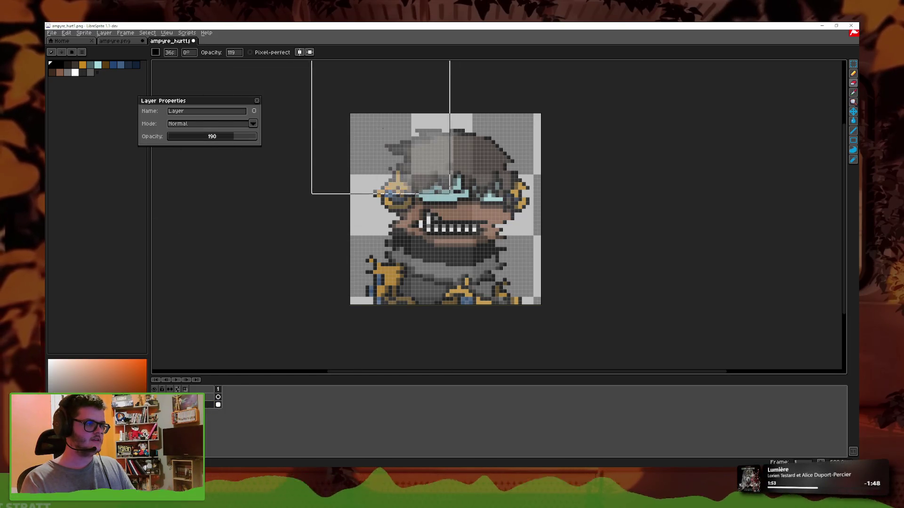
pyautogui.hotkey('ctrl', 'z')
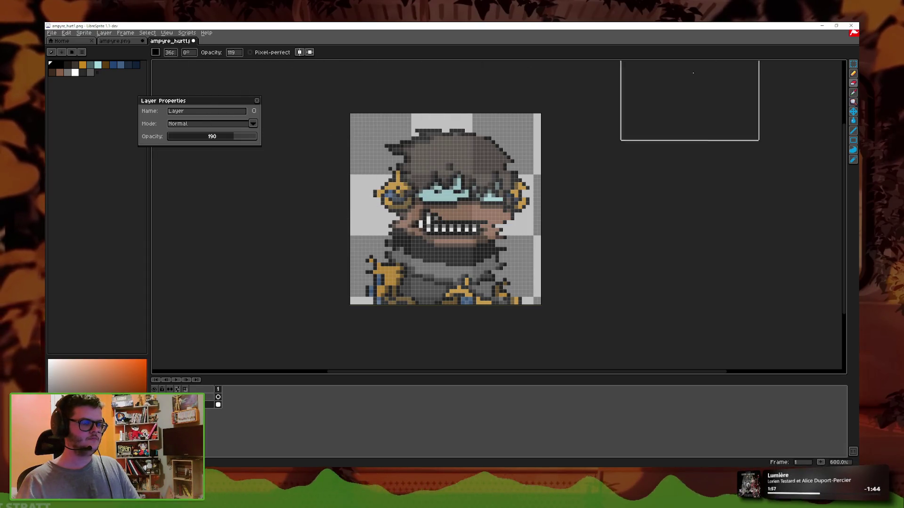
# - Try spray and eraser strokes on the portrait and undo both
pyautogui.click(853, 160)
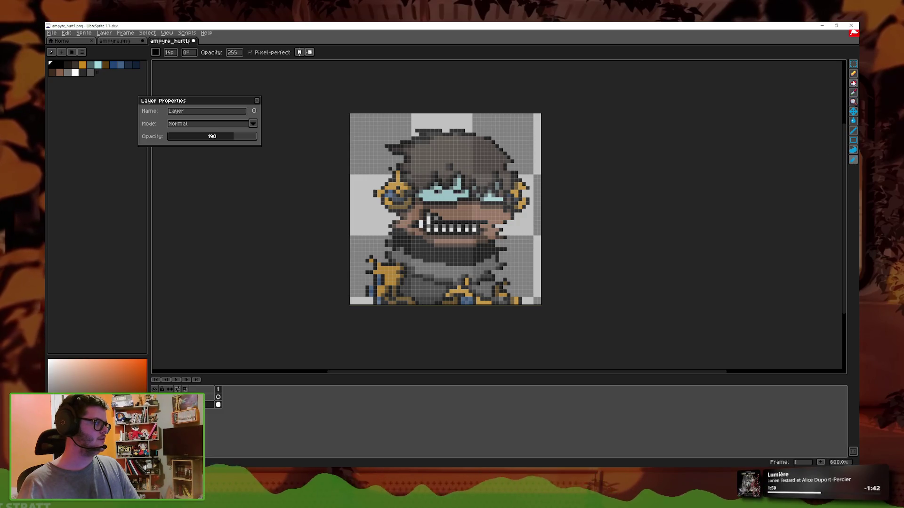
pyautogui.moveTo(852, 73); pyautogui.dragTo(847, 75)
pyautogui.hotkey('ctrl', 'z')
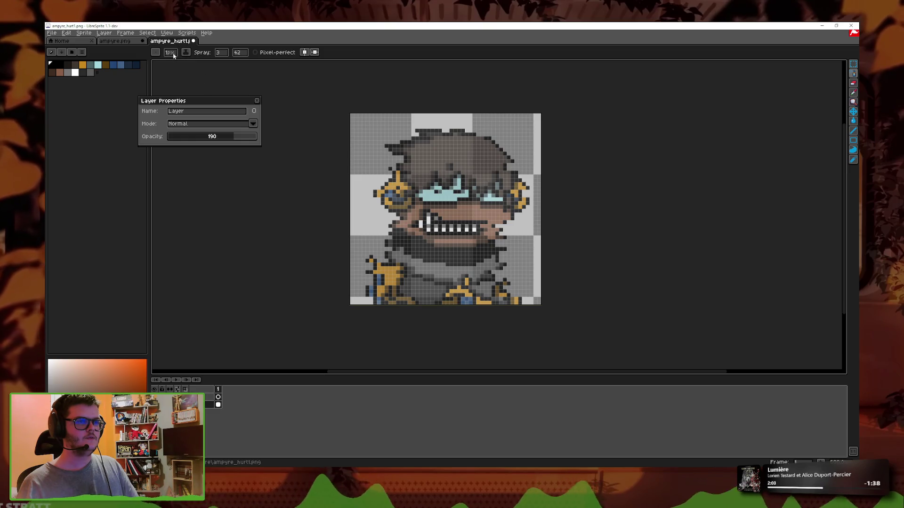
pyautogui.click(854, 74)
pyautogui.click(853, 83)
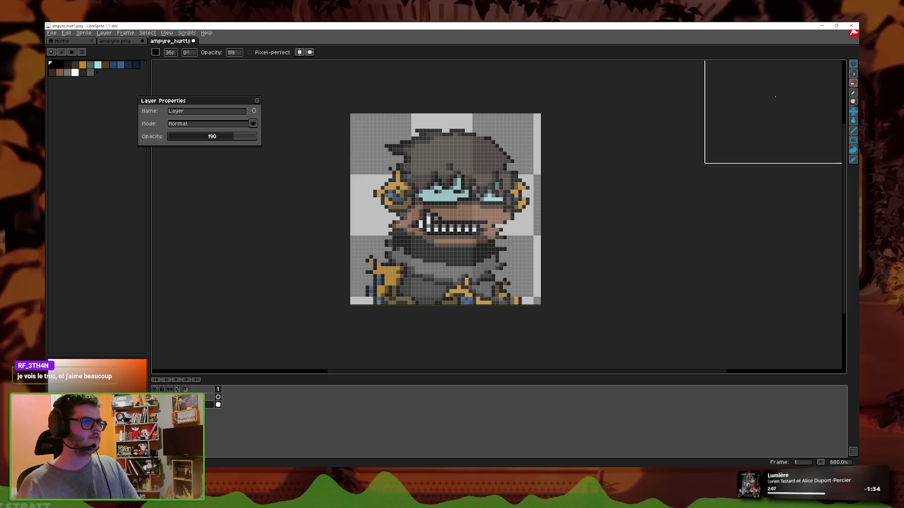
pyautogui.moveTo(358, 133); pyautogui.dragTo(331, 297)
pyautogui.hotkey('ctrl', 'z')
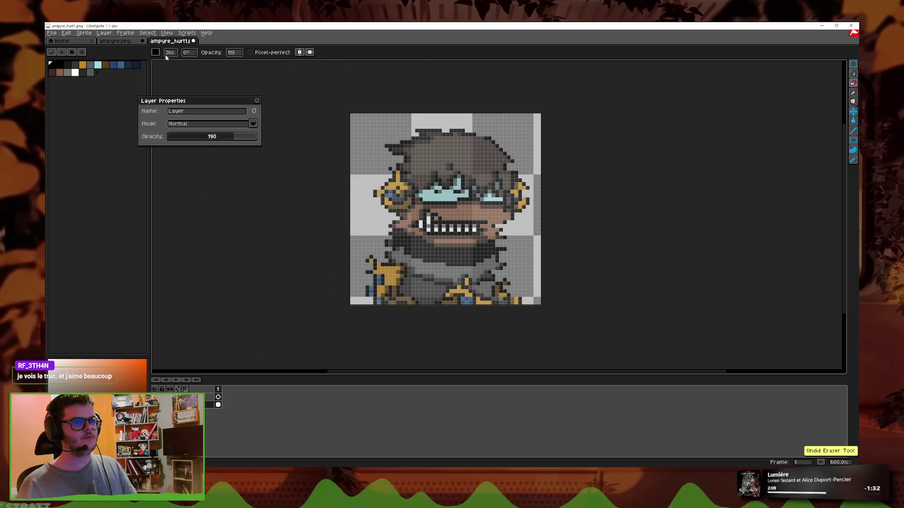
pyautogui.click(155, 52)
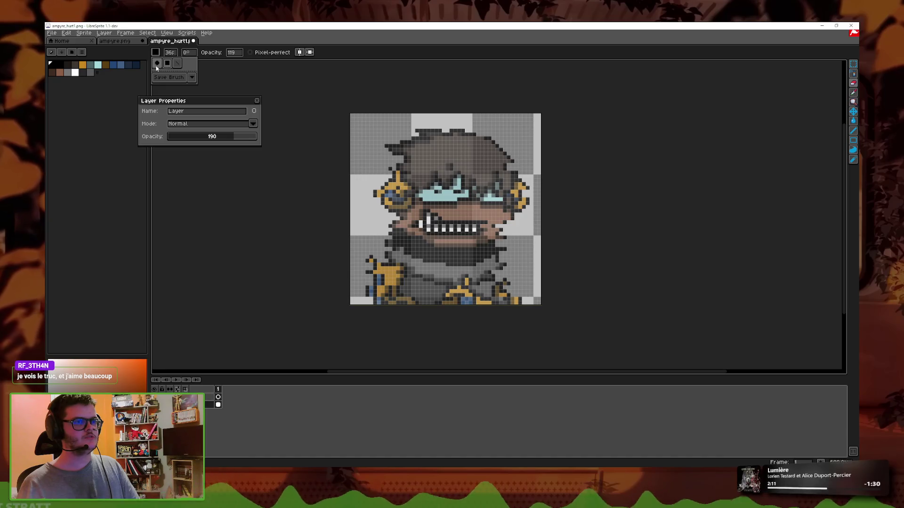
# - With a round eraser, fade the top-left of the head and the gold ornament, then undo
pyautogui.click(157, 63)
pyautogui.moveTo(409, 142); pyautogui.dragTo(394, 111)
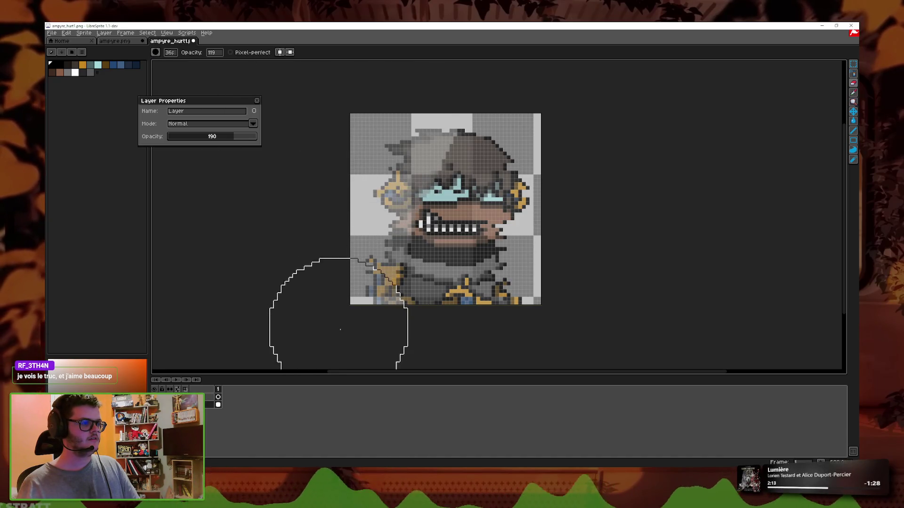
pyautogui.click(366, 222)
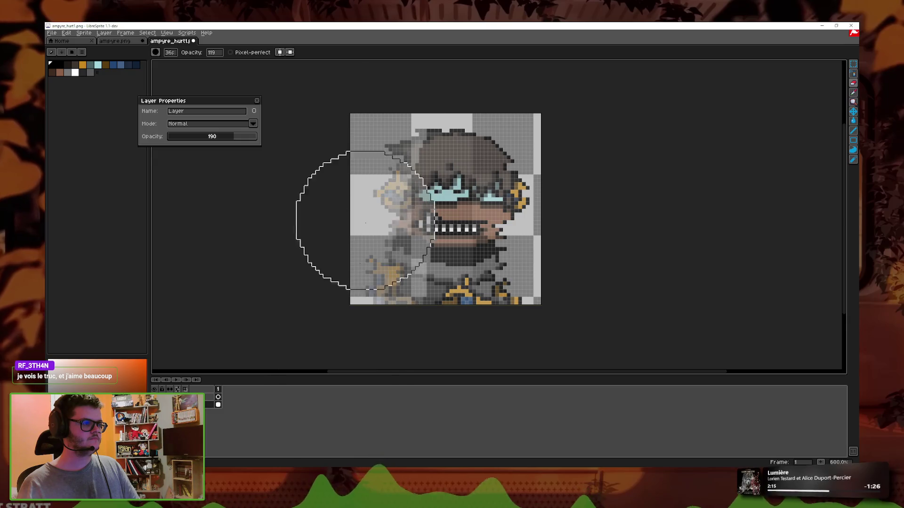
pyautogui.scroll(-3, 569, 222)
pyautogui.scroll(-3, 574, 212)
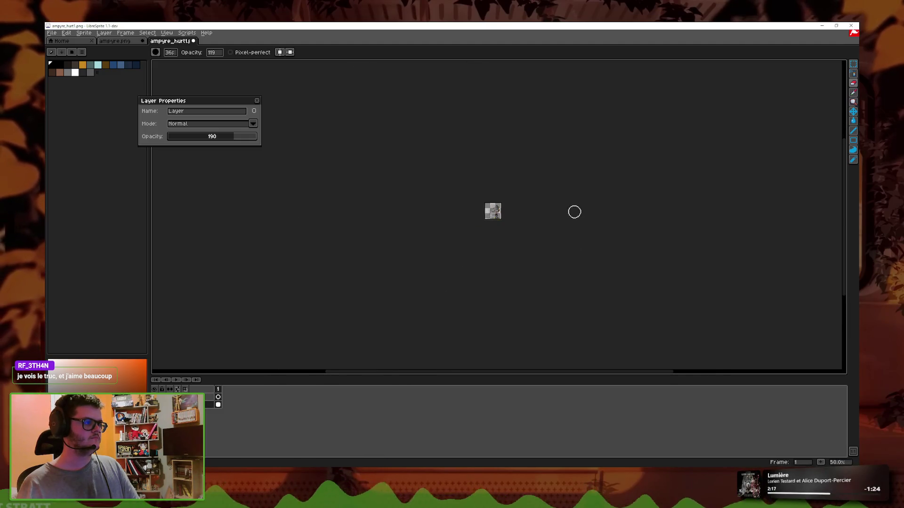
pyautogui.scroll(4, 574, 212)
pyautogui.scroll(1, 569, 207)
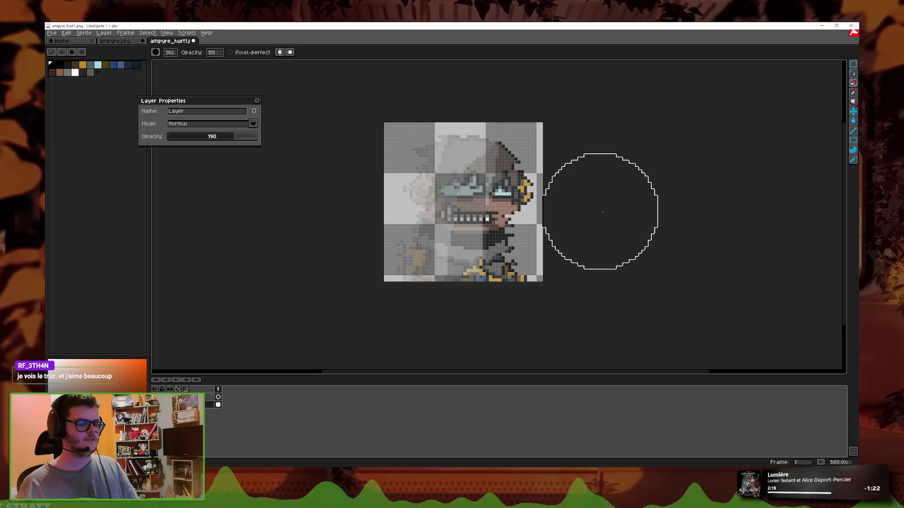
pyautogui.scroll(-5, 602, 212)
pyautogui.scroll(5, 605, 207)
pyautogui.hotkey('ctrl', 'z')
pyautogui.hotkey('ctrl', 'z')
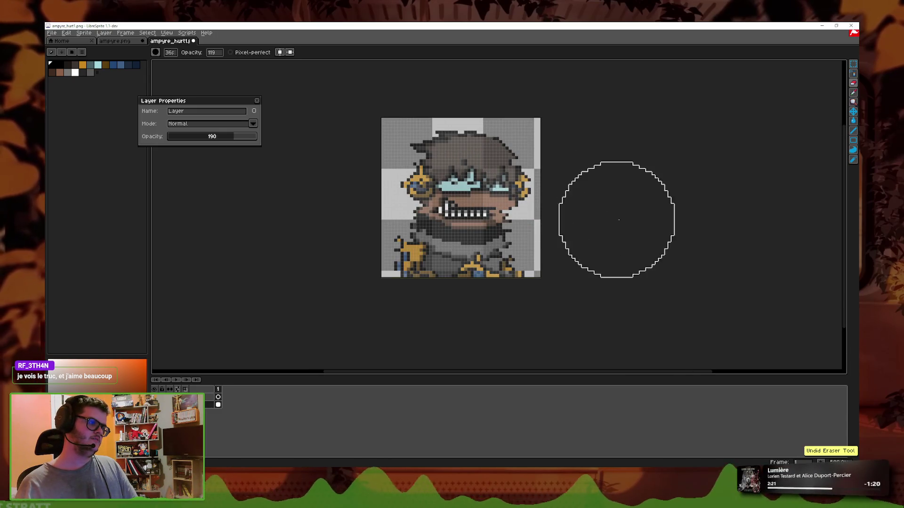
# - Lighten the hair and left-side ornament with soft eraser strokes
pyautogui.moveTo(433, 105); pyautogui.dragTo(384, 270)
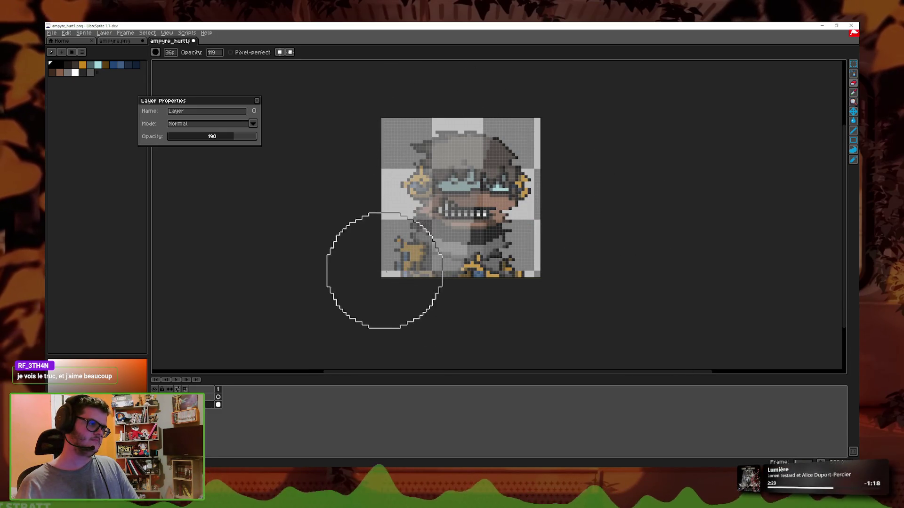
pyautogui.hotkey('ctrl', 'z')
pyautogui.moveTo(362, 313)
pyautogui.mouseDown()
pyautogui.moveTo(419, 105)
pyautogui.moveTo(383, 222)
pyautogui.mouseUp()
pyautogui.moveTo(404, 315)
pyautogui.mouseDown()
pyautogui.moveTo(373, 171)
pyautogui.moveTo(415, 141)
pyautogui.mouseUp()
pyautogui.scroll(1, 414, 125)
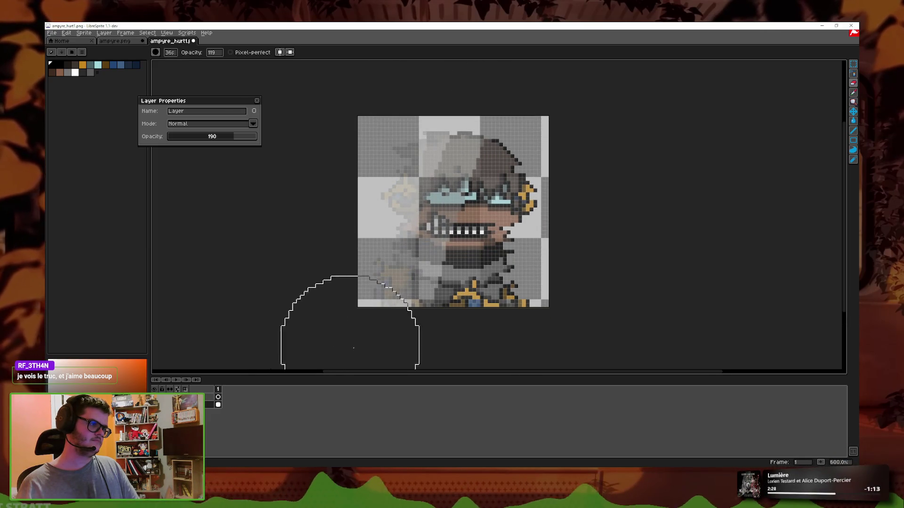
pyautogui.scroll(-3, 563, 242)
pyautogui.scroll(-1, 563, 242)
pyautogui.scroll(2, 565, 242)
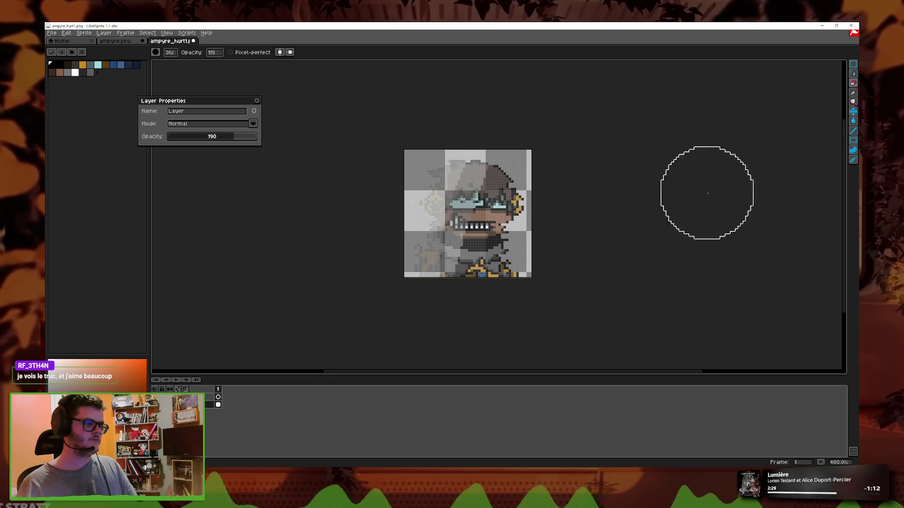
# - Undo the left-side fading and try ghosting the left hair, goggle and beard, undoing it
pyautogui.press('b')
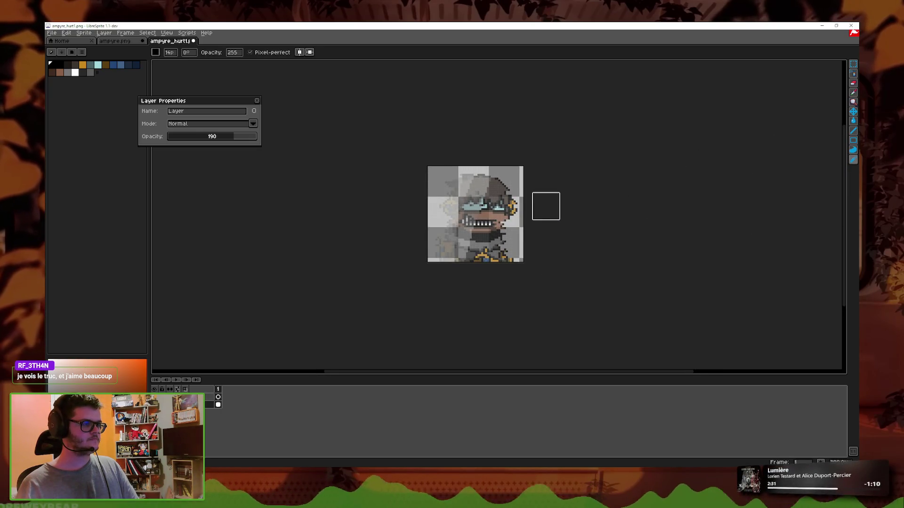
pyautogui.scroll(2, 544, 205)
pyautogui.scroll(-2, 531, 196)
pyautogui.scroll(-3, 531, 196)
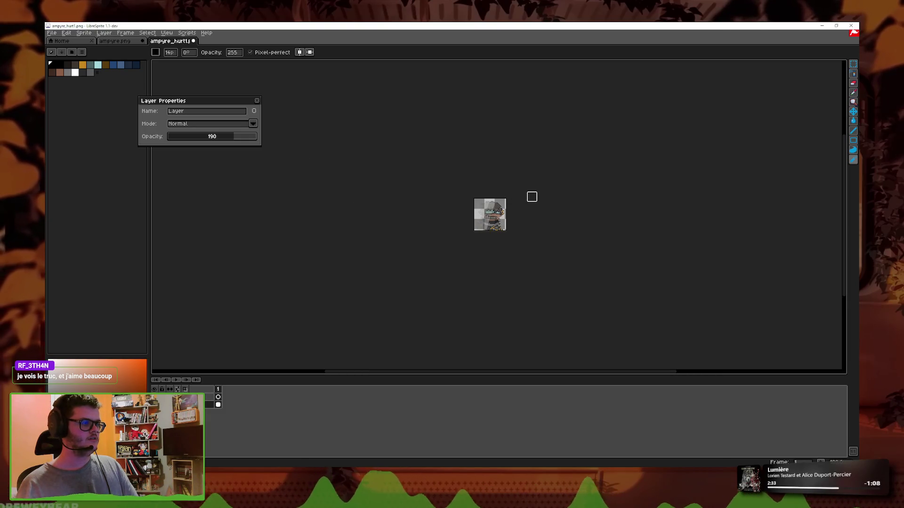
pyautogui.scroll(5, 531, 196)
pyautogui.hotkey('ctrl', 'z')
pyautogui.press('v')
pyautogui.press('e')
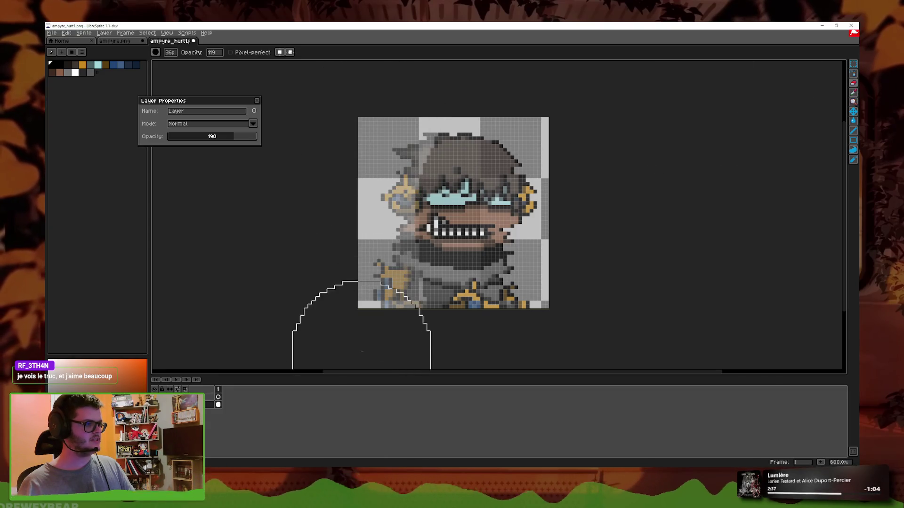
pyautogui.moveTo(323, 302); pyautogui.dragTo(401, 98)
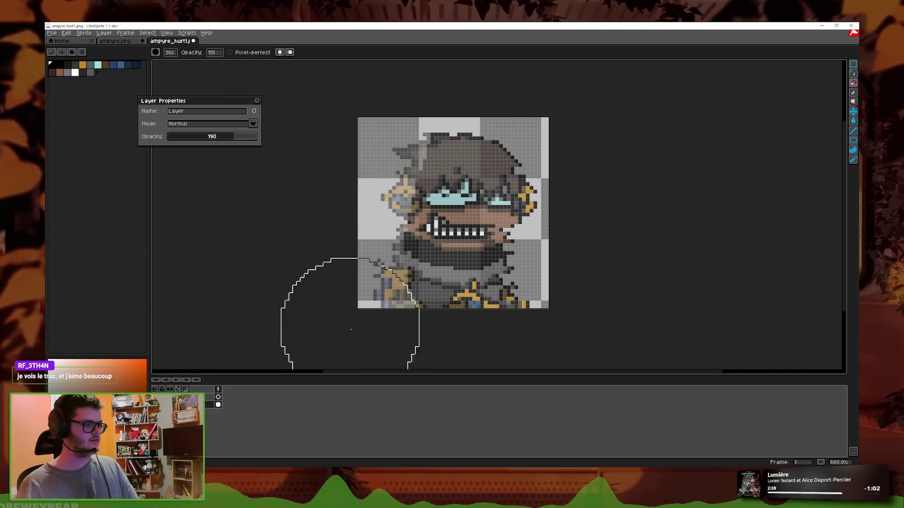
pyautogui.hotkey('ctrl', 'z')
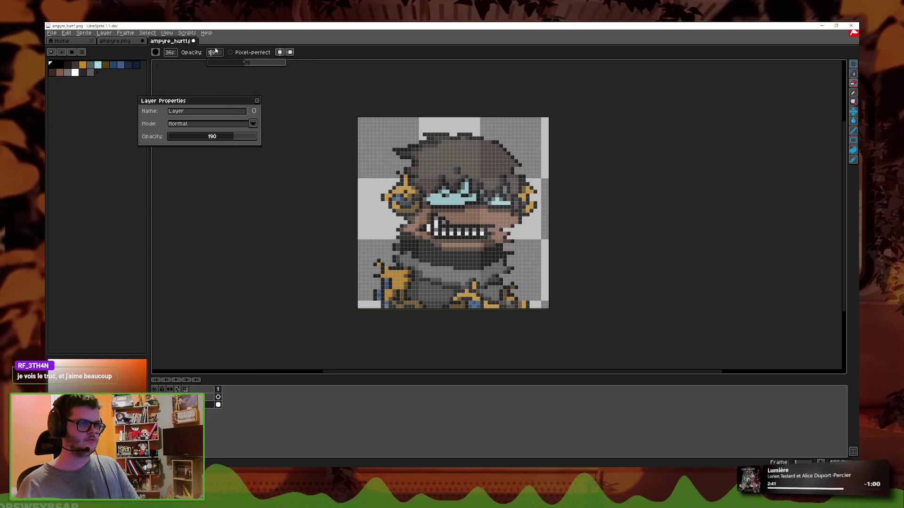
# - Set the eraser strength to 34 and close the layer properties panel
pyautogui.moveTo(215, 50); pyautogui.dragTo(219, 51)
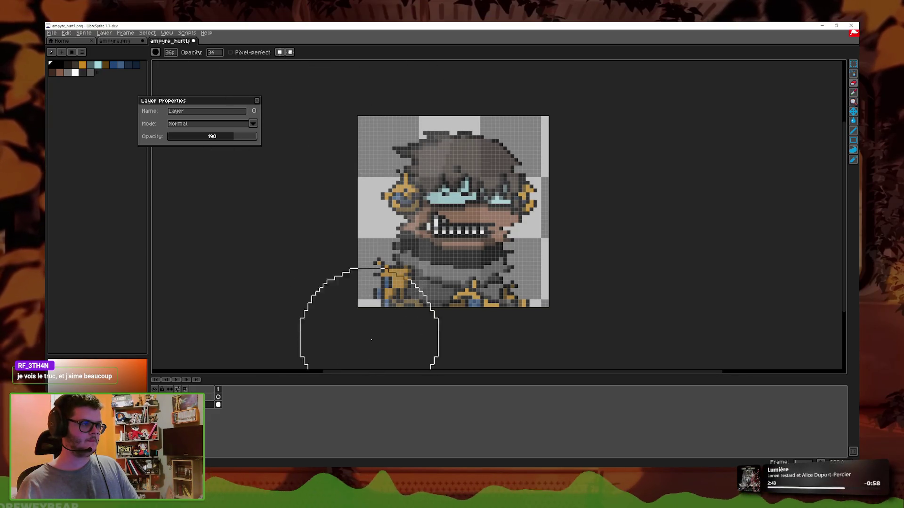
pyautogui.scroll(1, 405, 117)
pyautogui.scroll(-2, 327, 323)
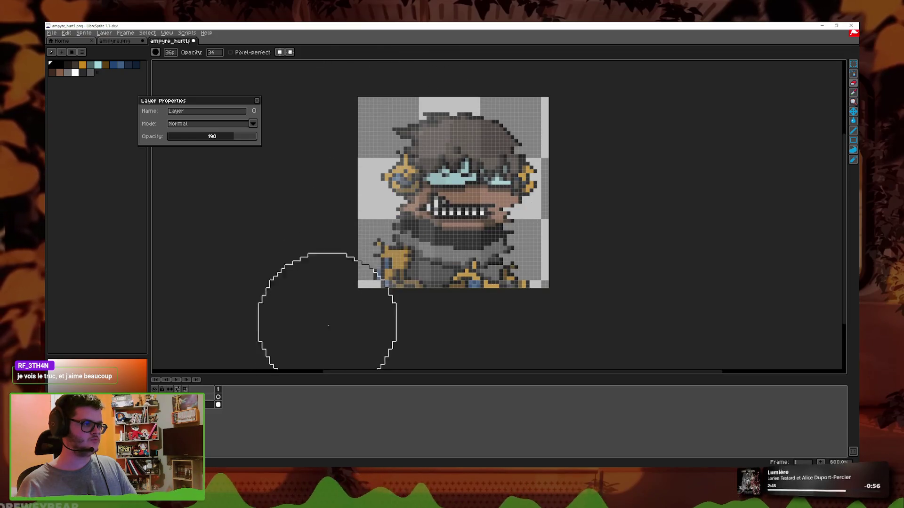
pyautogui.scroll(5, 447, 30)
pyautogui.scroll(-5, 414, 282)
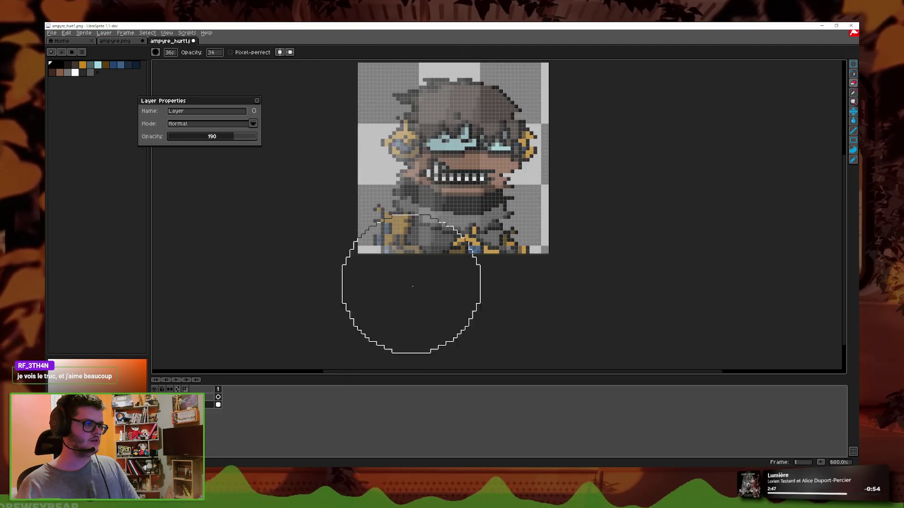
pyautogui.scroll(-4, 573, 155)
pyautogui.scroll(-2, 569, 163)
pyautogui.scroll(6, 422, 191)
pyautogui.scroll(4, 438, 117)
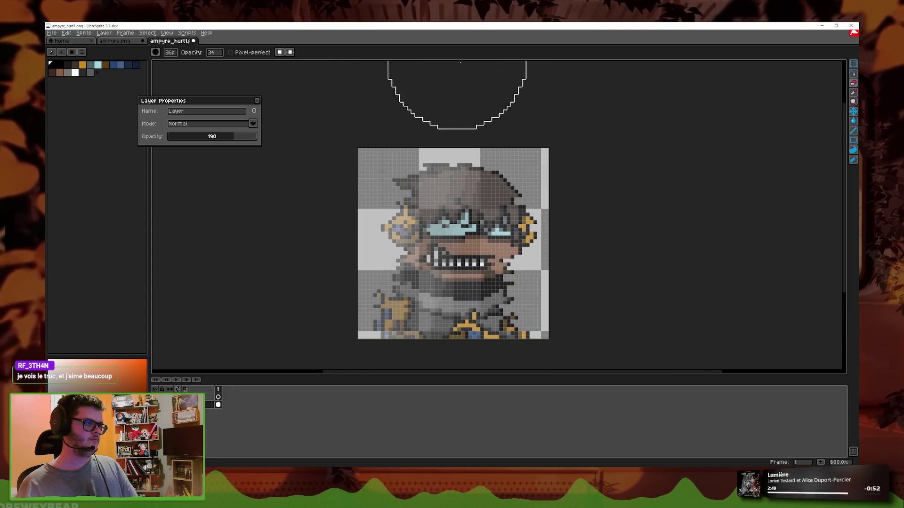
pyautogui.scroll(-4, 565, 141)
pyautogui.scroll(-1, 607, 186)
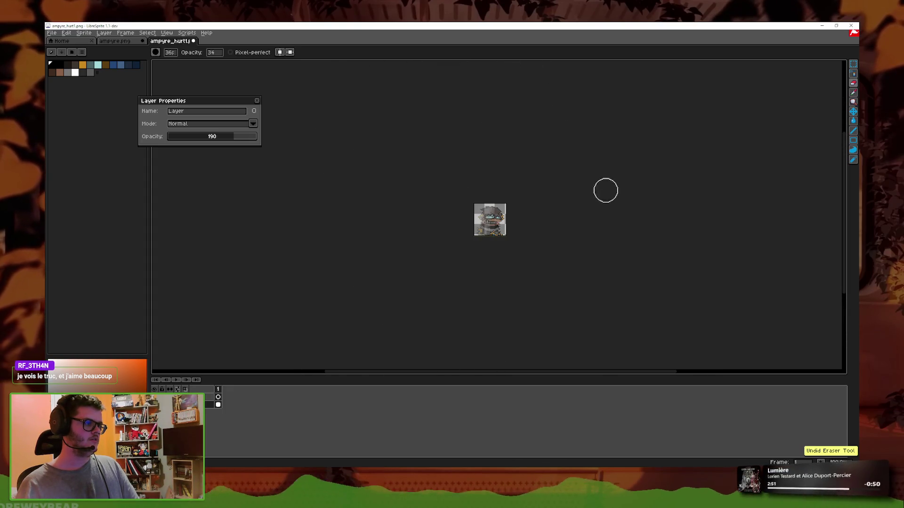
pyautogui.scroll(2, 584, 212)
pyautogui.scroll(2, 560, 240)
pyautogui.scroll(-2, 565, 250)
pyautogui.scroll(-2, 568, 252)
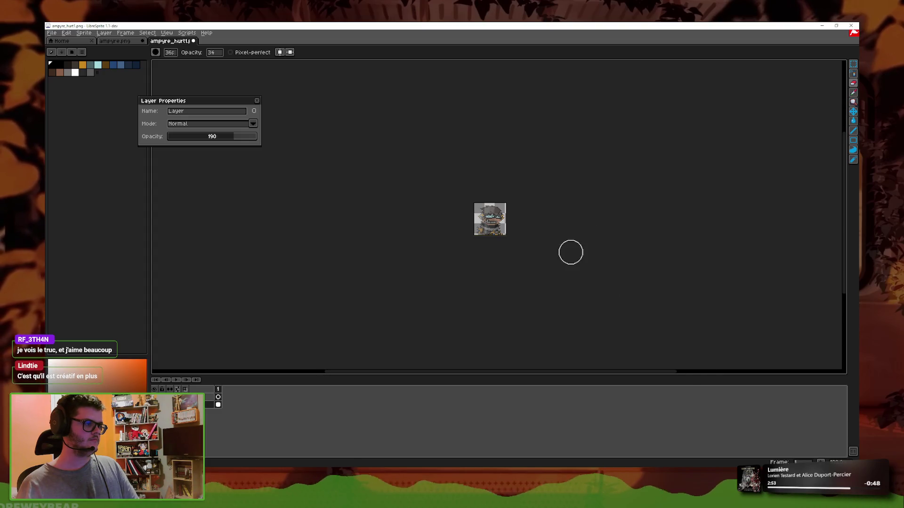
pyautogui.scroll(5, 570, 252)
pyautogui.scroll(1, 571, 245)
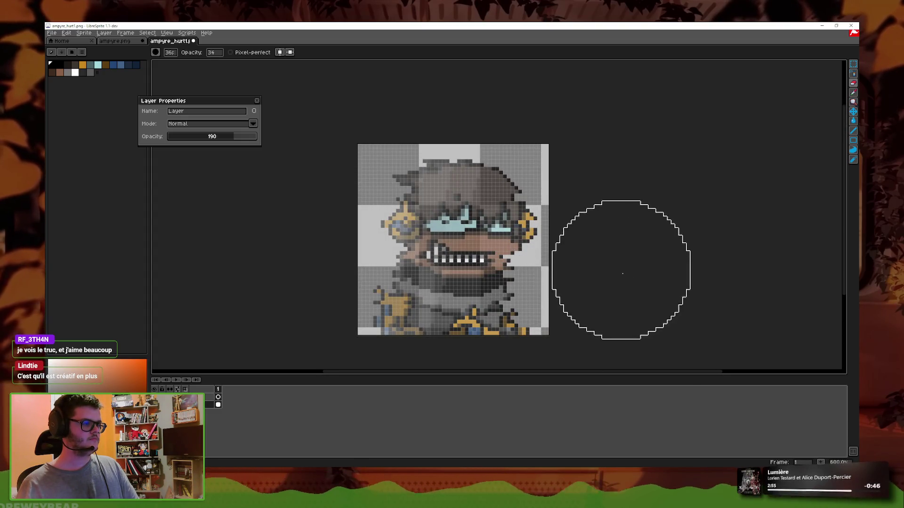
pyautogui.click(257, 101)
# - Save a copy of the sprite over ampyre_hurt1.png, confirming the overwrite
pyautogui.click(51, 32)
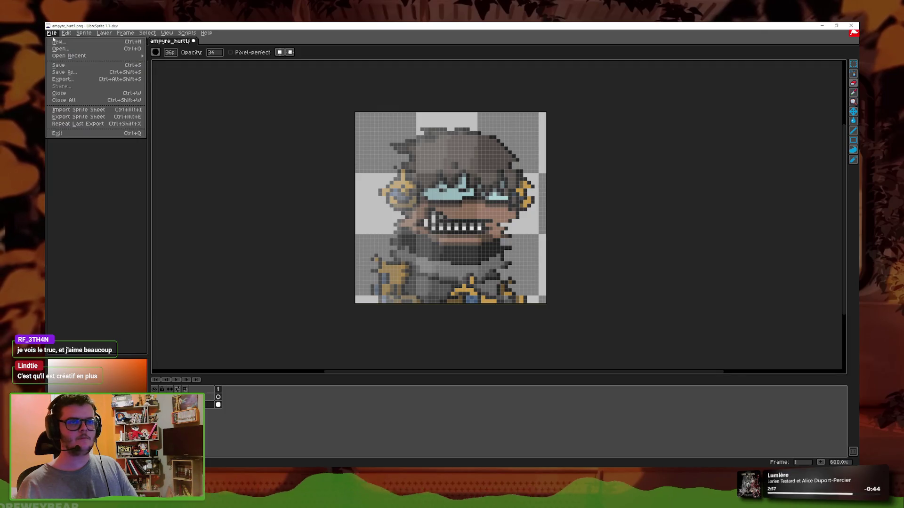
pyautogui.click(87, 101)
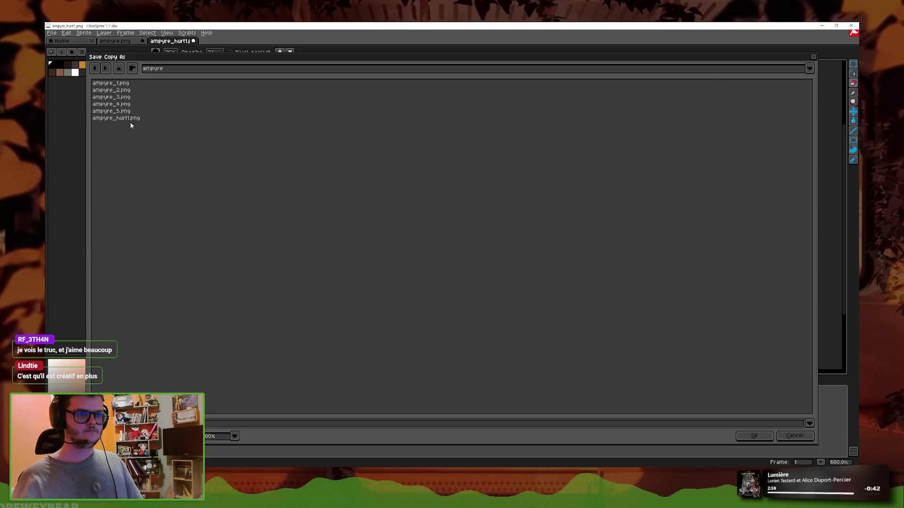
pyautogui.doubleClick(123, 118)
pyautogui.click(424, 263)
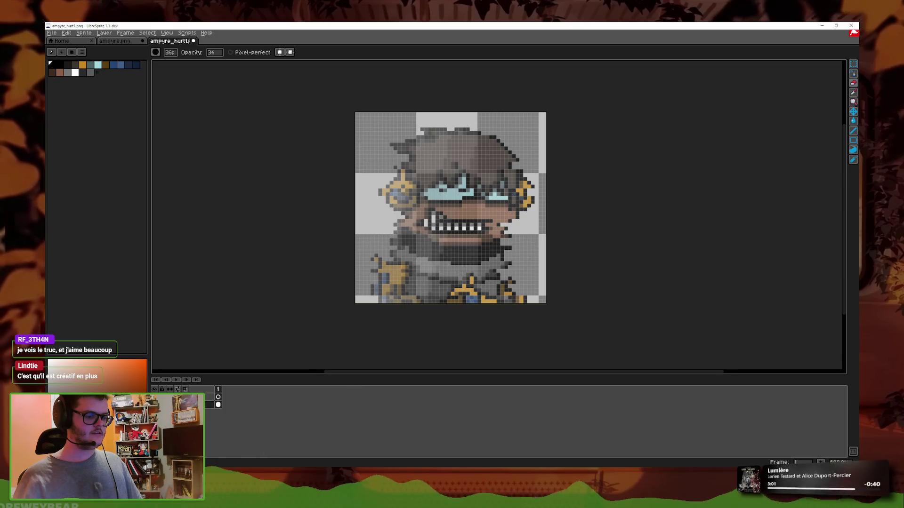
pyautogui.hotkey('alt', 'Tab')
pyautogui.rightClick(683, 195)
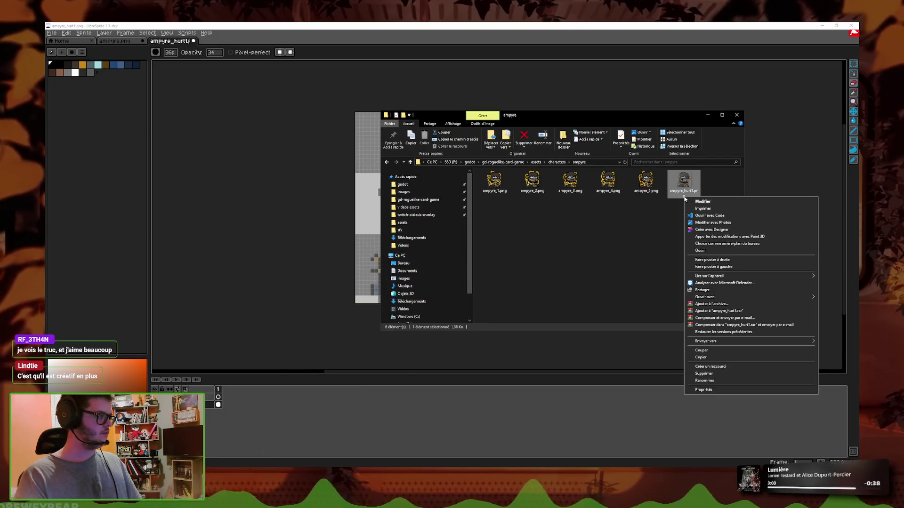
# - Rename the hurt image to ampyre_hurt.png and launch Godot from the Steam library
pyautogui.click(701, 382)
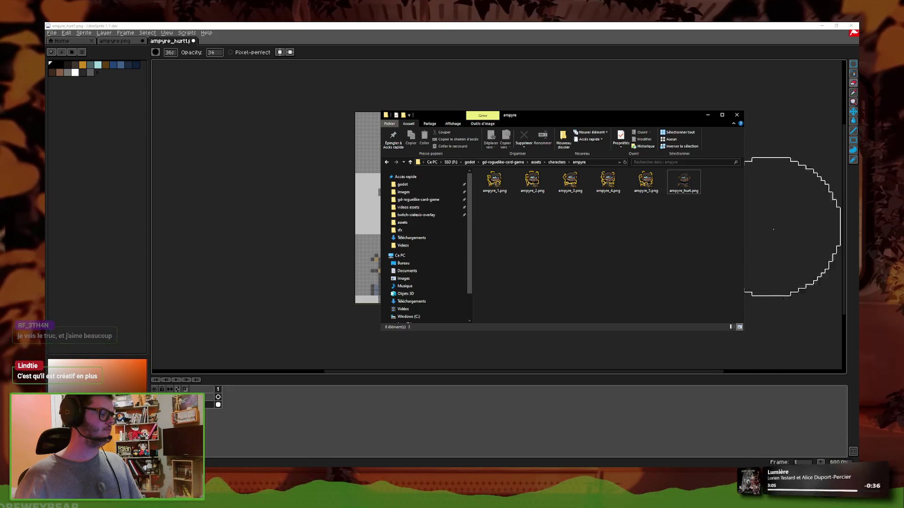
pyautogui.hotkey('alt', 'Tab')
pyautogui.click(301, 505)
pyautogui.click(196, 206)
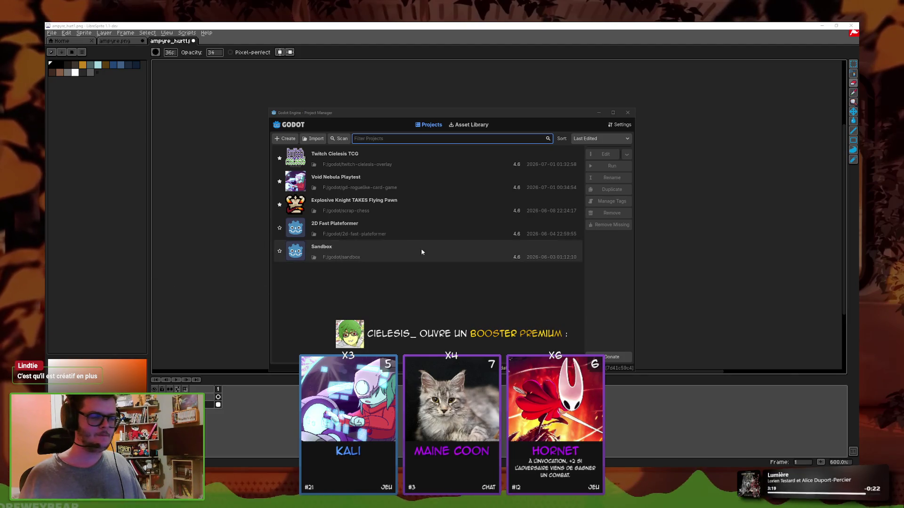
# - Open the Void Nebula Playtest project and filter the FileSystem files by 'ampy'
pyautogui.doubleClick(376, 184)
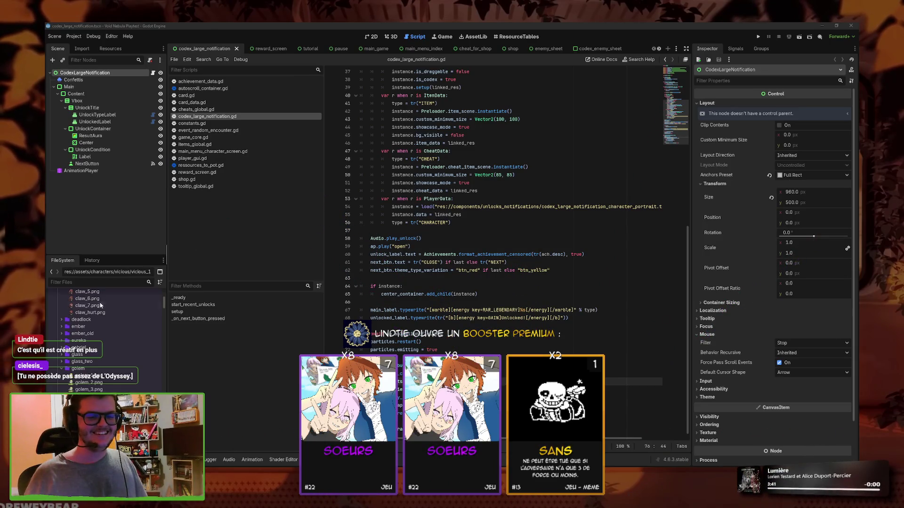
pyautogui.click(88, 281)
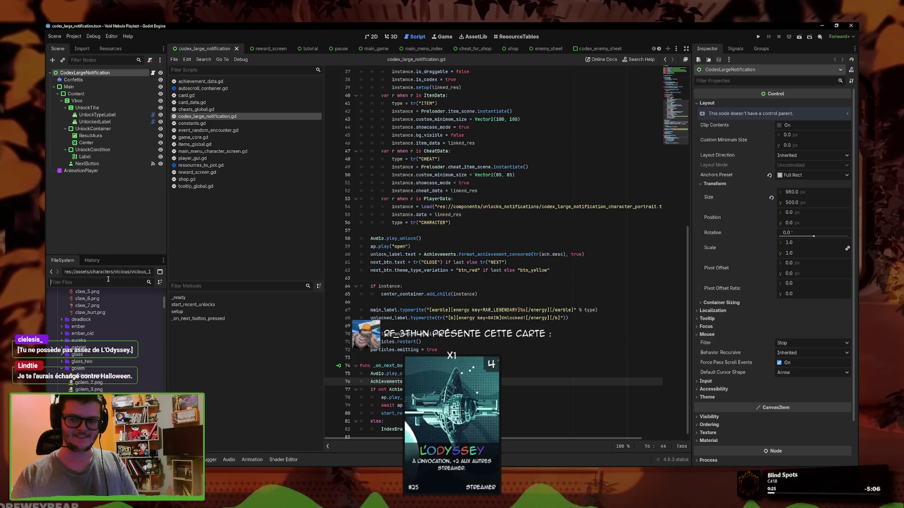
pyautogui.write('ampy')
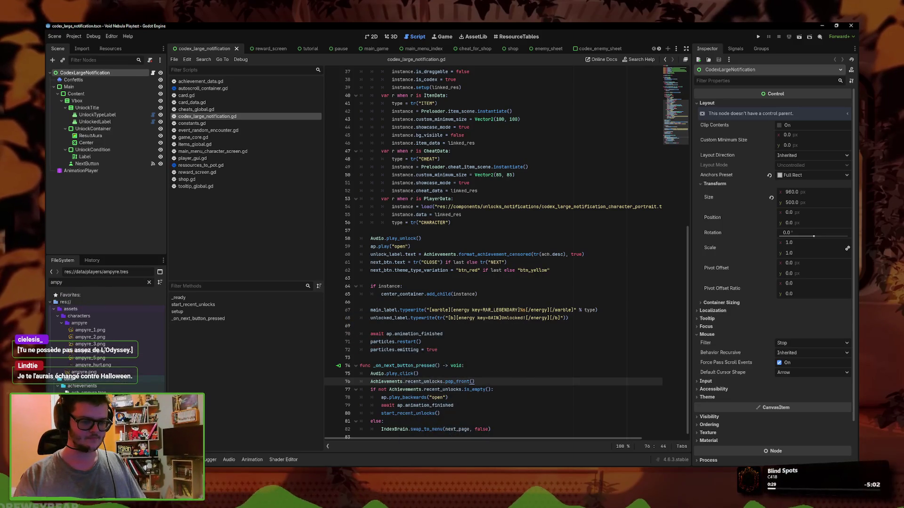
# - Make Portrait Sprite a 5-frame AnimatedTexture and assign ampyre_hurt.png as the Hurt Sprite
pyautogui.click(846, 259)
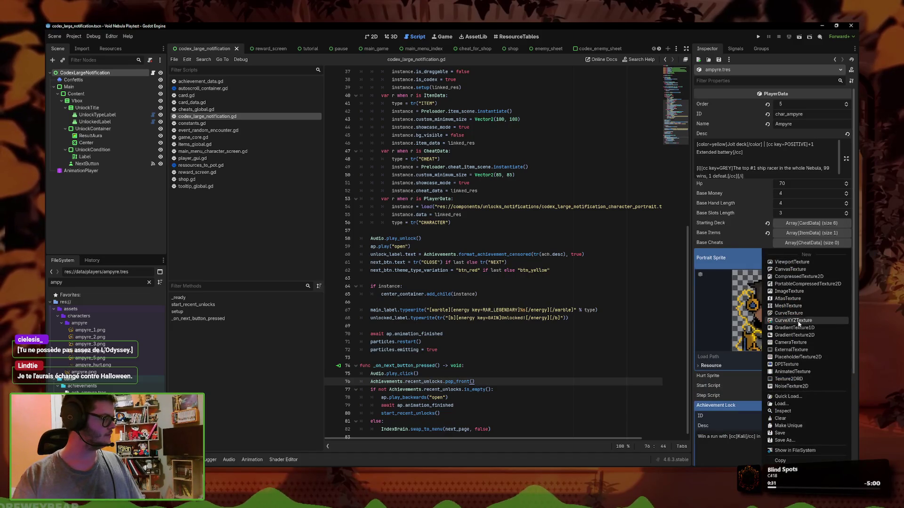
pyautogui.click(793, 372)
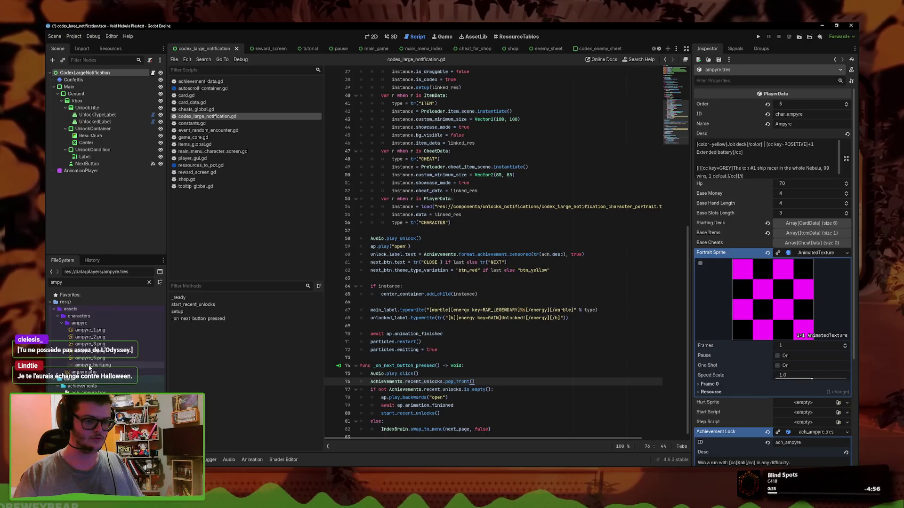
pyautogui.moveTo(90, 366); pyautogui.dragTo(802, 402)
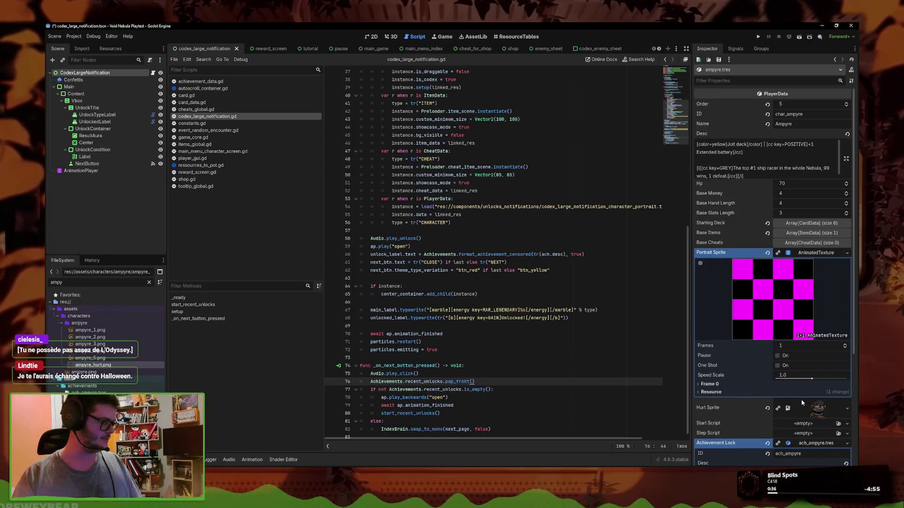
pyautogui.click(845, 345)
pyautogui.click(845, 345)
pyautogui.click(845, 345)
pyautogui.click(846, 345)
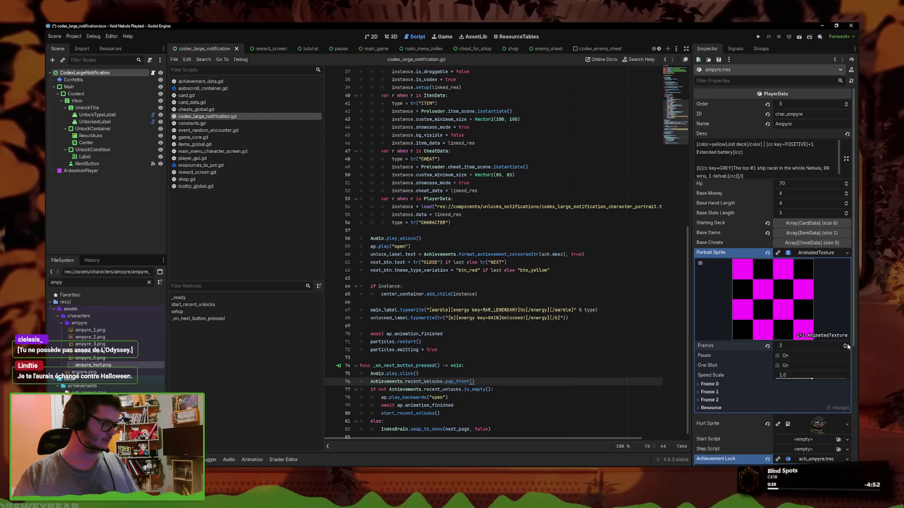
pyautogui.click(709, 416)
pyautogui.click(709, 408)
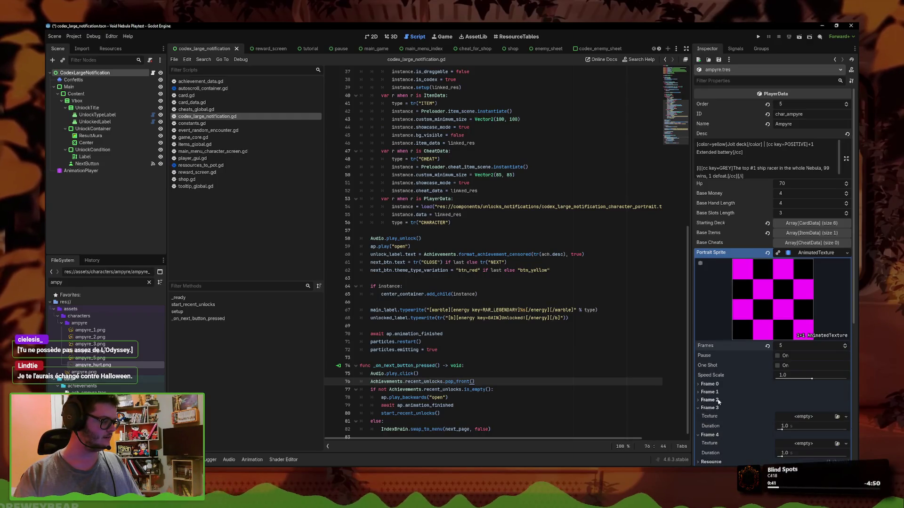
pyautogui.click(709, 391)
pyautogui.click(709, 384)
pyautogui.scroll(-3, 734, 377)
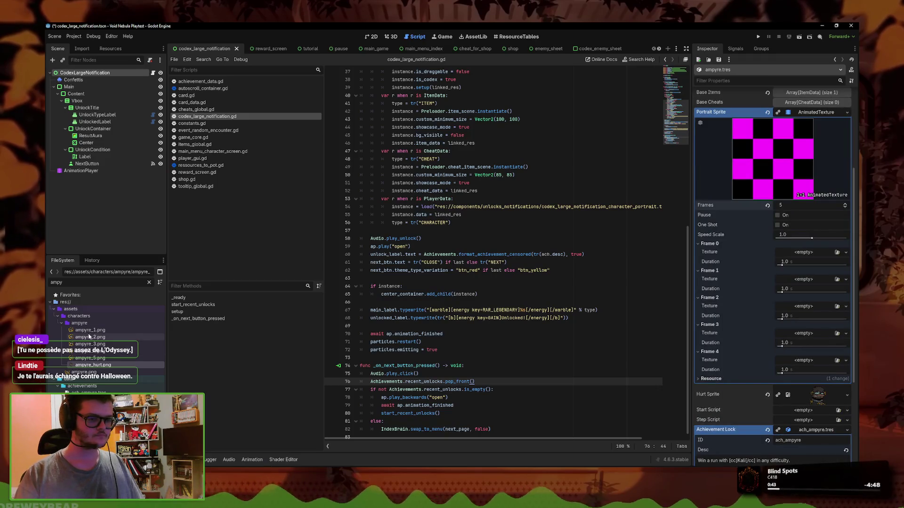
# - Assign ampyre_1 through ampyre_5.png as the textures of Frames 0–4
pyautogui.click(89, 330)
pyautogui.keyDown('shift'); pyautogui.click(90, 337); pyautogui.keyUp('shift')
pyautogui.moveTo(90, 337); pyautogui.dragTo(841, 301)
pyautogui.moveTo(801, 257)
pyautogui.mouseDown()
pyautogui.moveTo(144, 328)
pyautogui.moveTo(800, 252)
pyautogui.mouseUp()
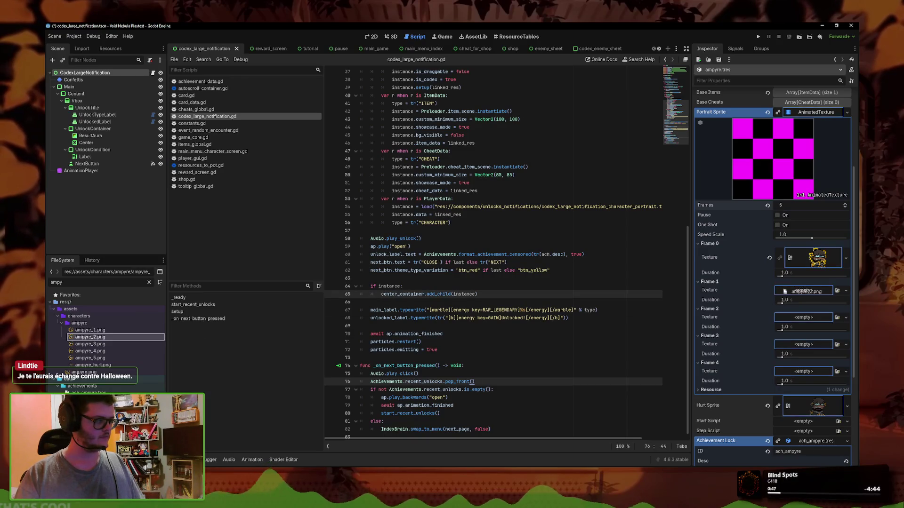
pyautogui.moveTo(93, 338); pyautogui.dragTo(817, 291)
pyautogui.moveTo(89, 344); pyautogui.dragTo(800, 330)
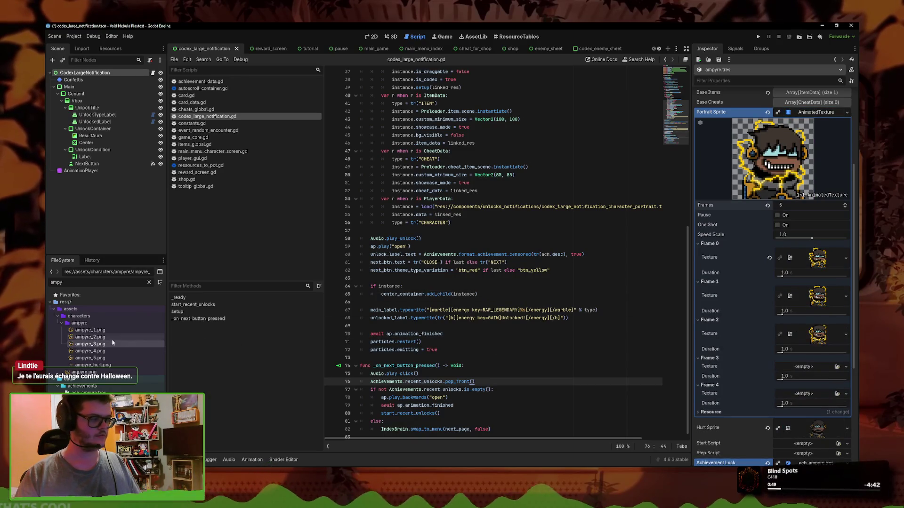
pyautogui.moveTo(90, 351); pyautogui.dragTo(817, 372)
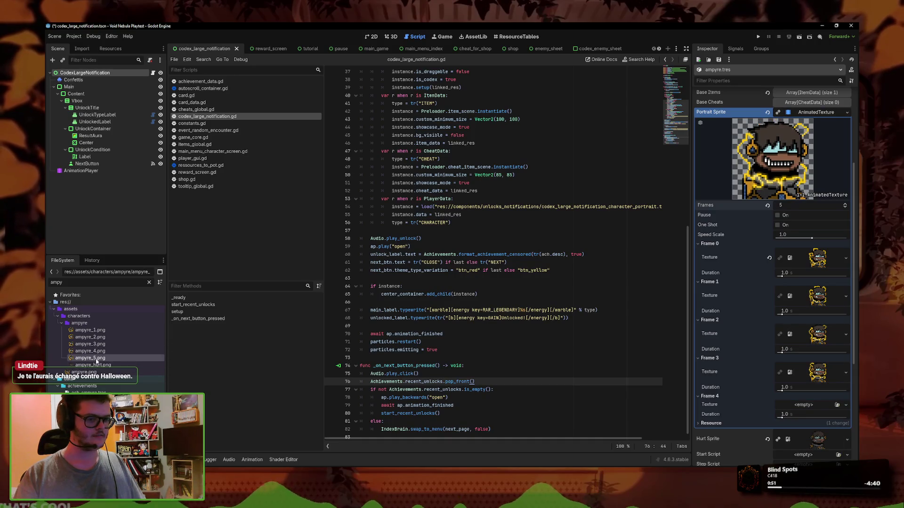
pyautogui.moveTo(97, 361); pyautogui.dragTo(818, 405)
# - Set all five frame durations to 0.1 seconds and save the scene
pyautogui.click(784, 425)
pyautogui.write('.1')
pyautogui.press('Return')
pyautogui.click(784, 387)
pyautogui.write('.1')
pyautogui.click(784, 349)
pyautogui.write('.1')
pyautogui.click(784, 310)
pyautogui.write('.1')
pyautogui.click(784, 273)
pyautogui.write('.1')
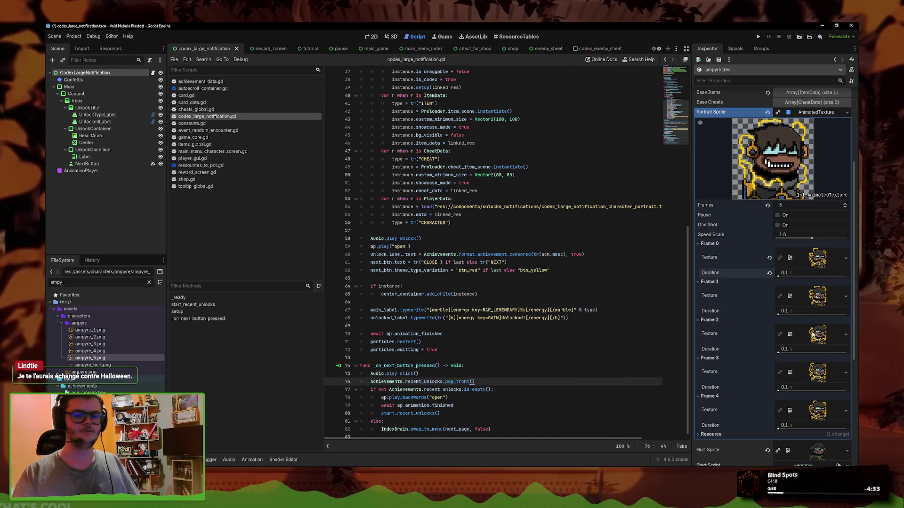
pyautogui.hotkey('ctrl', 's')
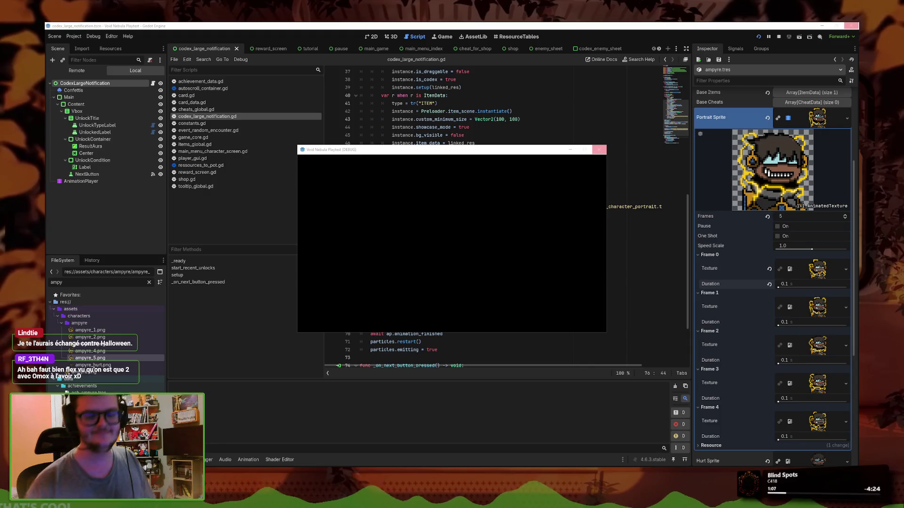
# - Maximize the game window, glance at the Codex, then start a new run
pyautogui.click(584, 151)
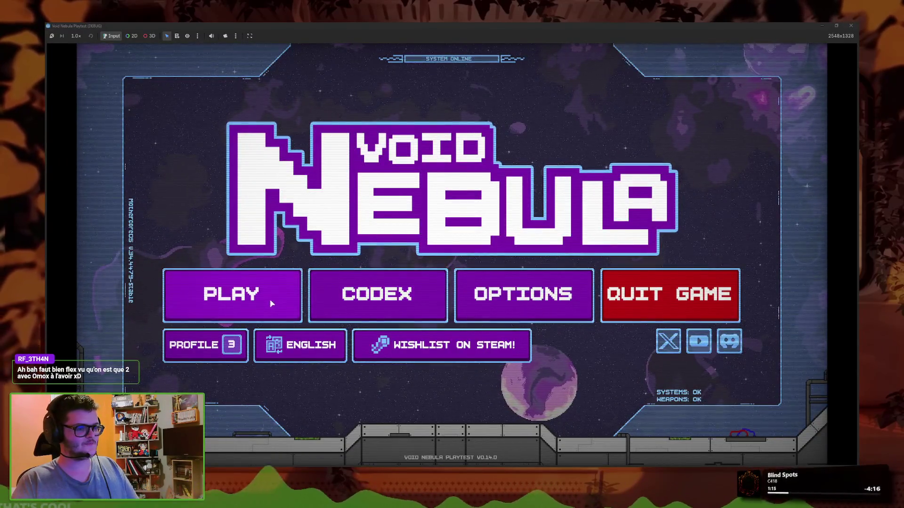
pyautogui.click(372, 305)
pyautogui.click(414, 337)
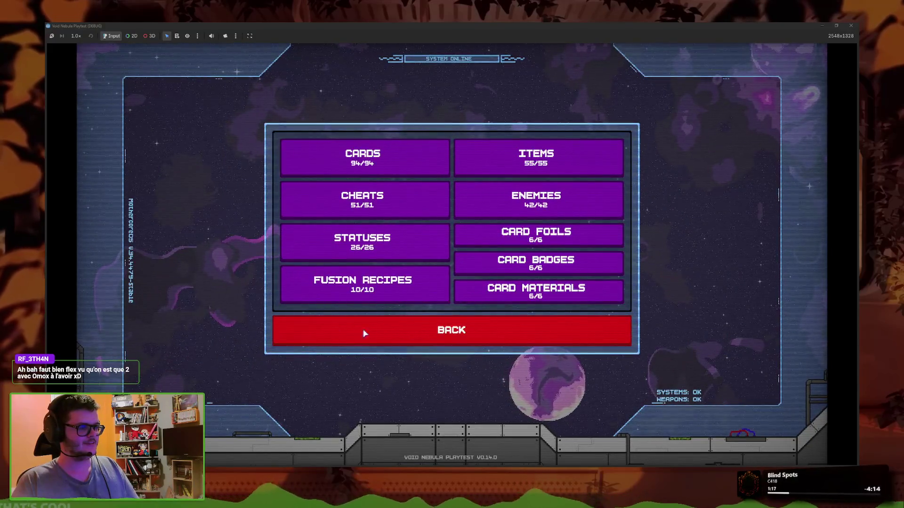
pyautogui.click(228, 293)
# - Cycle back through the run characters past Kaos and Savage
pyautogui.scroll(-3, 497, 211)
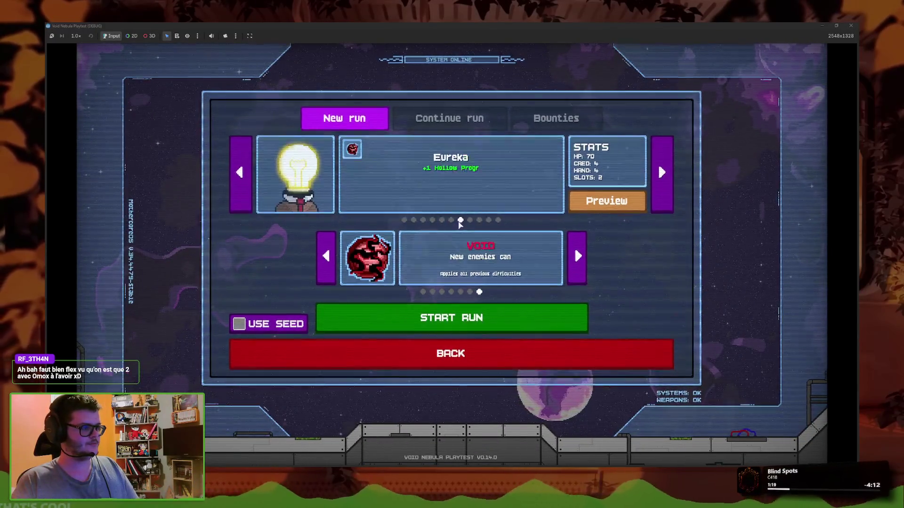
pyautogui.scroll(-2, 518, 259)
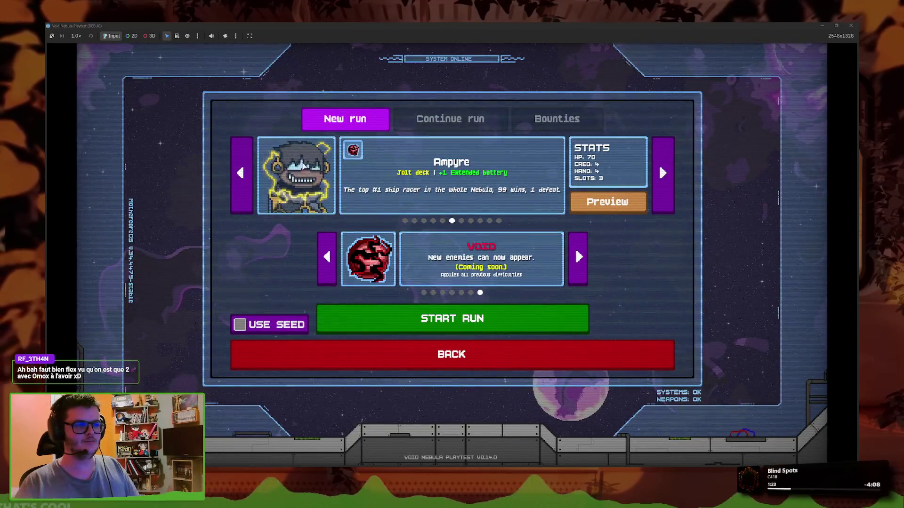
pyautogui.click(232, 206)
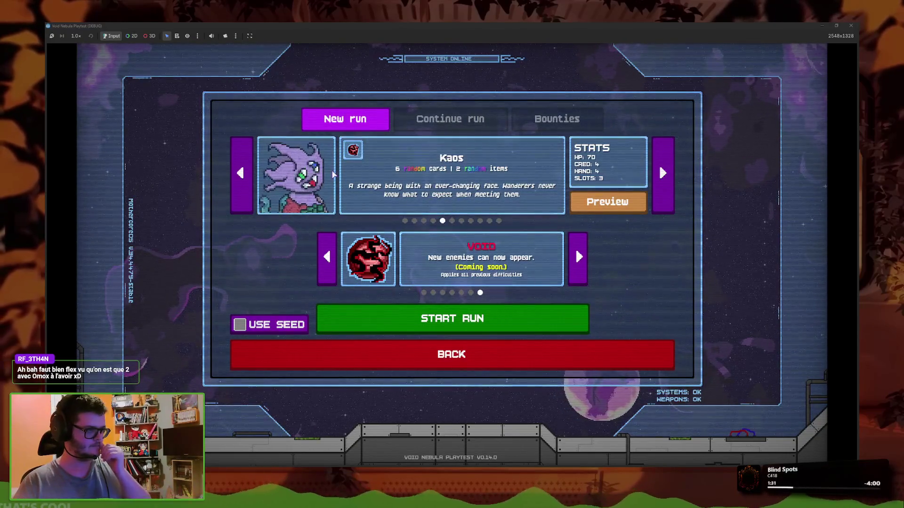
pyautogui.click(237, 205)
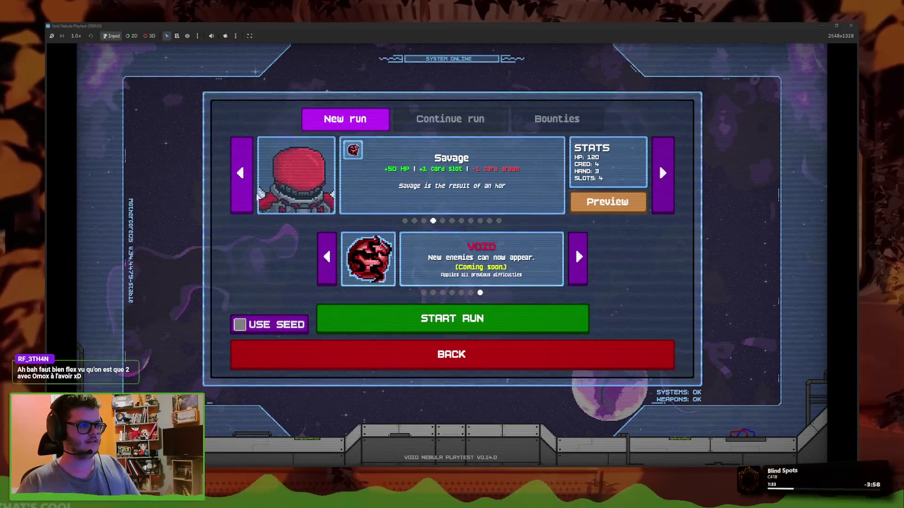
pyautogui.click(243, 200)
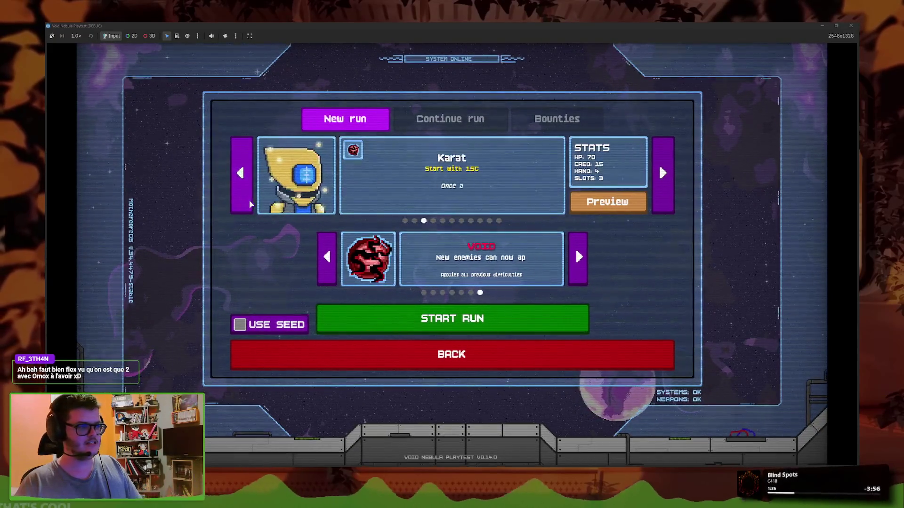
pyautogui.click(242, 199)
pyautogui.click(243, 203)
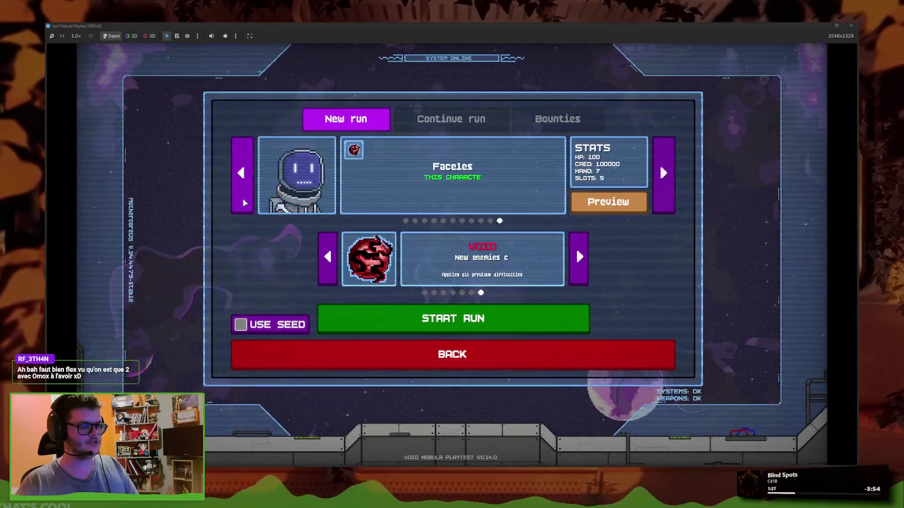
pyautogui.click(240, 203)
pyautogui.click(238, 203)
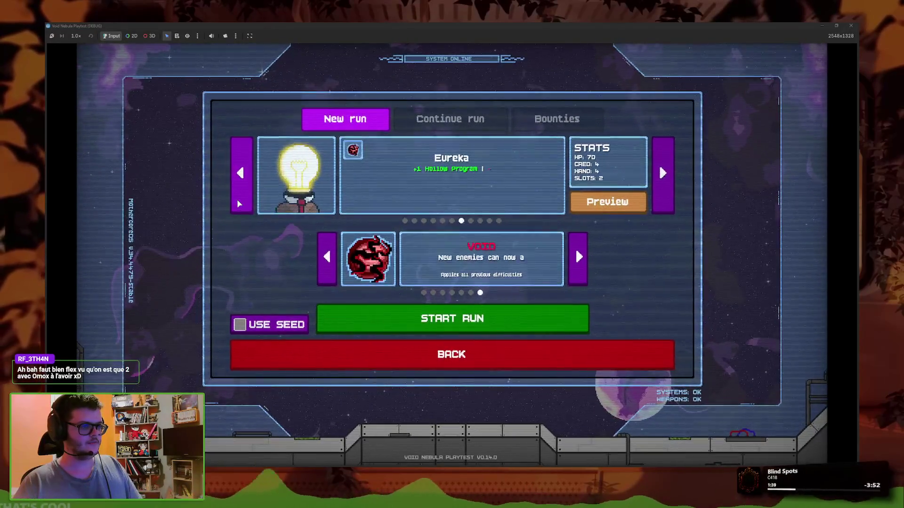
pyautogui.click(238, 204)
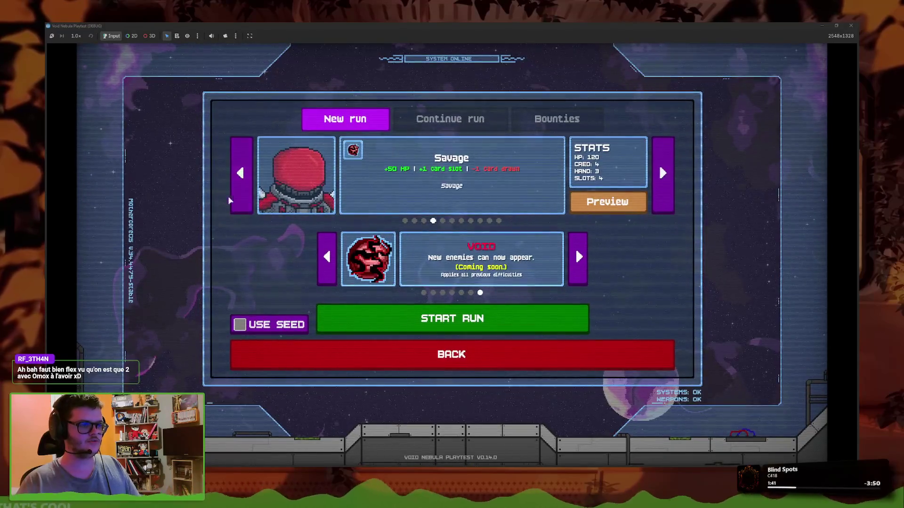
pyautogui.click(239, 202)
# - Advance through the characters to Ampyre to check its animated lightning portrait
pyautogui.click(663, 173)
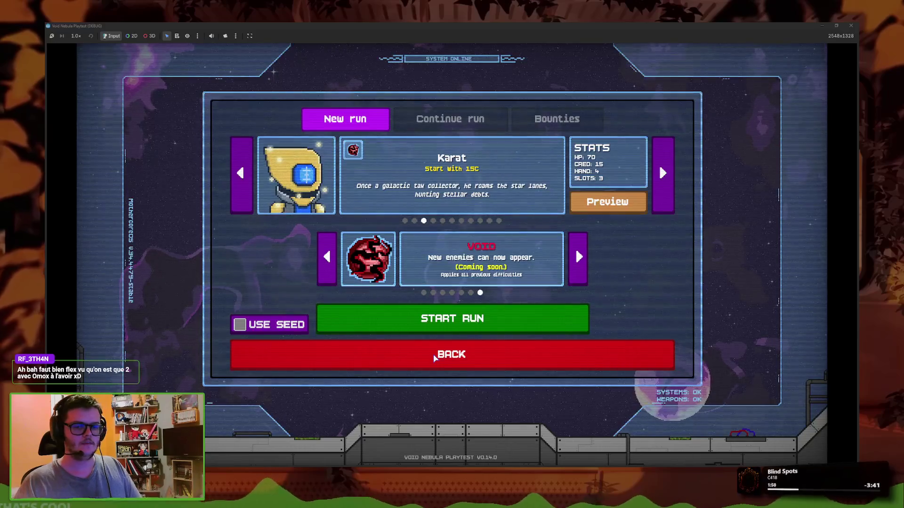
pyautogui.click(664, 175)
pyautogui.click(664, 175)
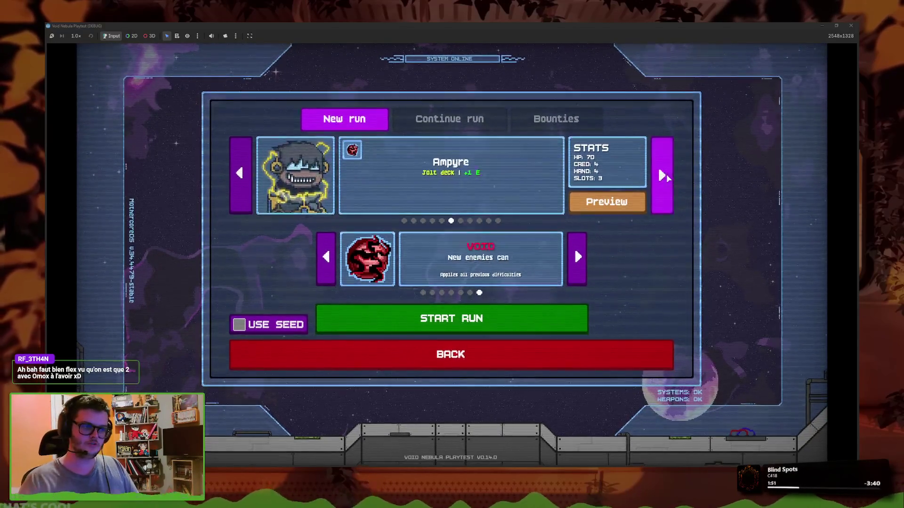
pyautogui.click(426, 354)
# - Page through the Codex enemies list, then end the debug run with F8
pyautogui.click(377, 292)
pyautogui.click(536, 197)
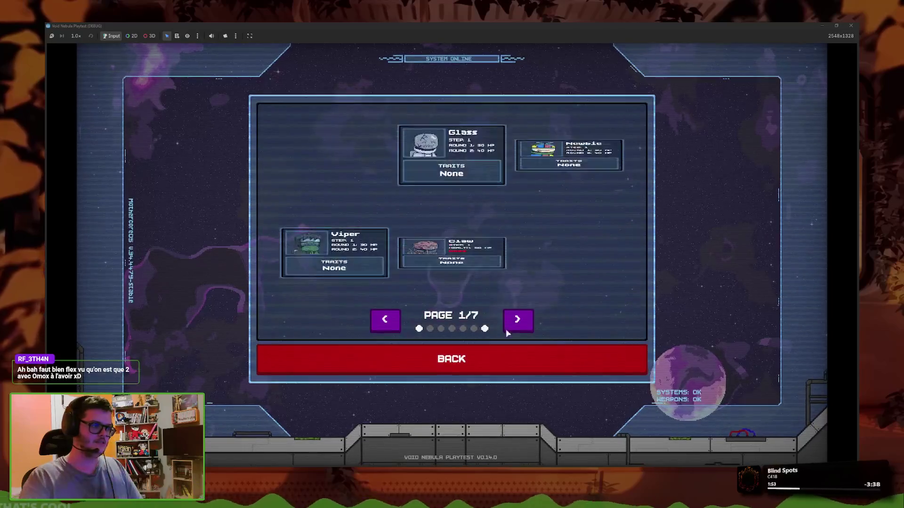
pyautogui.click(516, 319)
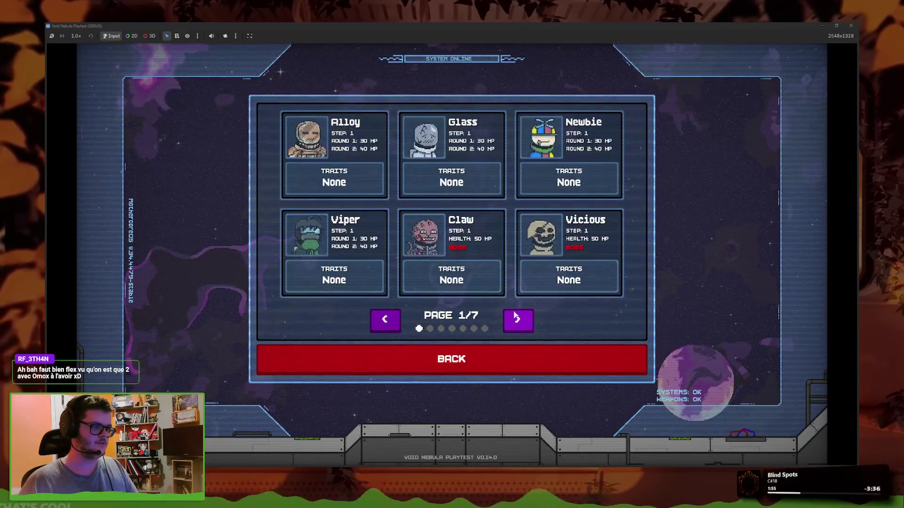
pyautogui.click(517, 319)
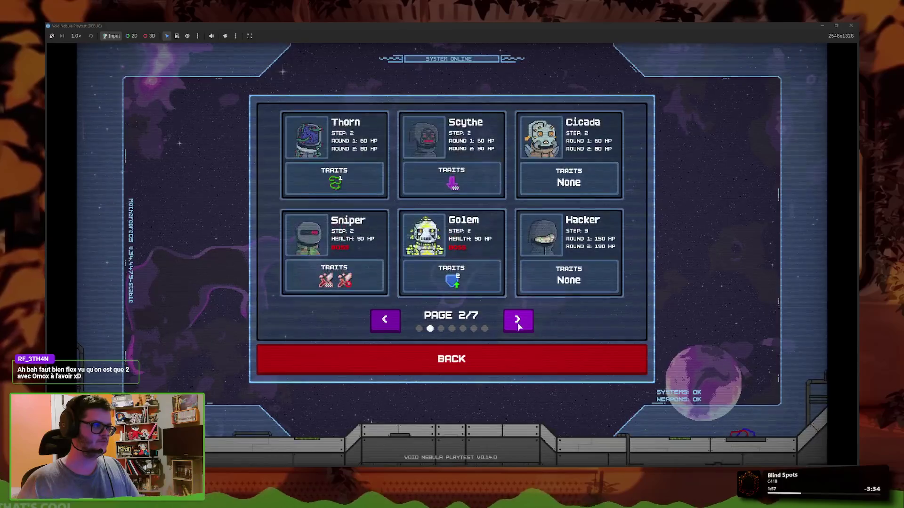
pyautogui.press('F8')
pyautogui.hotkey('alt', 'Tab')
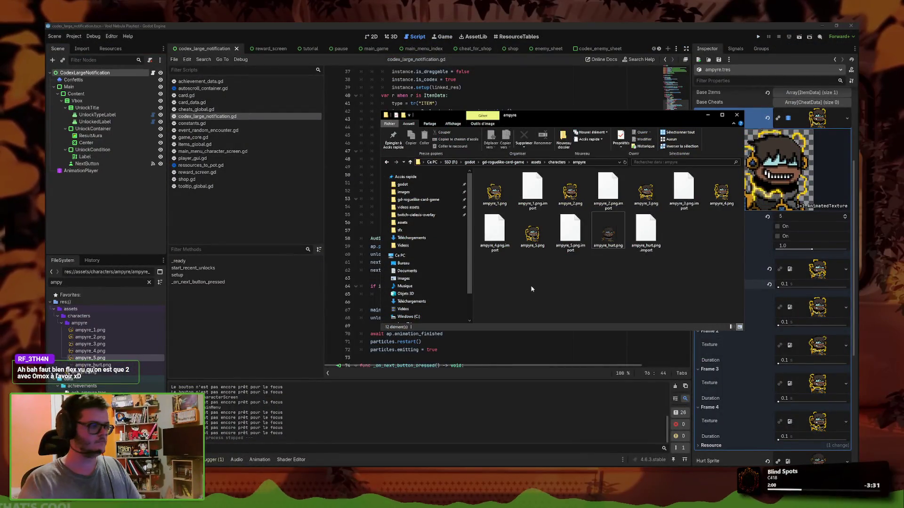
# - Go up to the characters folder and delete the outdated ampyre.png portrait
pyautogui.click(556, 162)
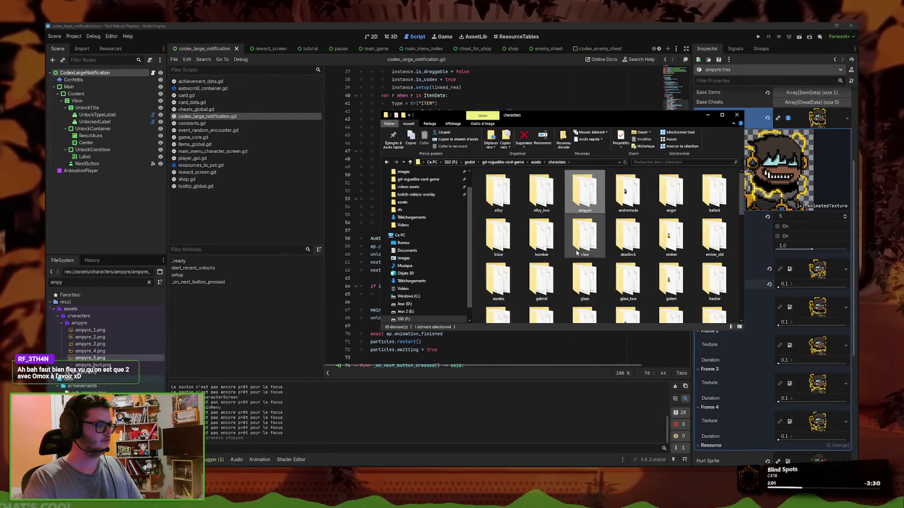
pyautogui.scroll(-5, 612, 259)
pyautogui.click(671, 211)
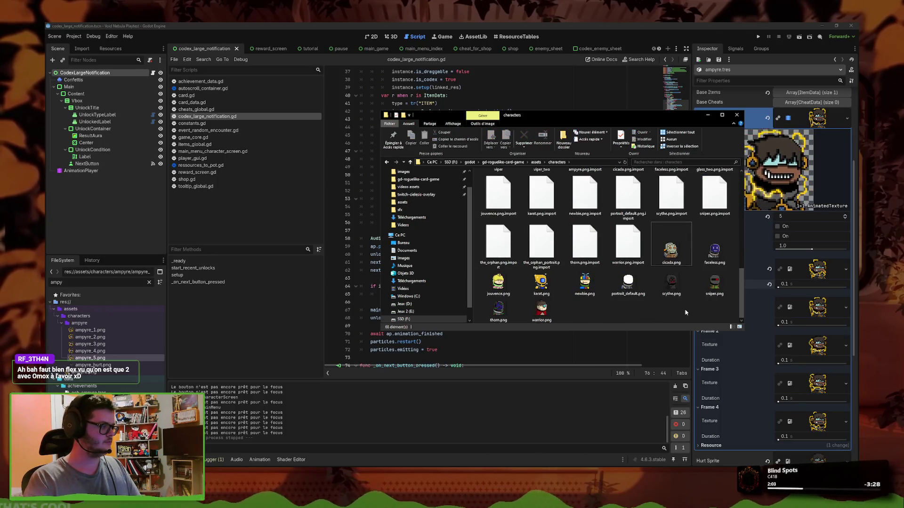
pyautogui.press('Delete')
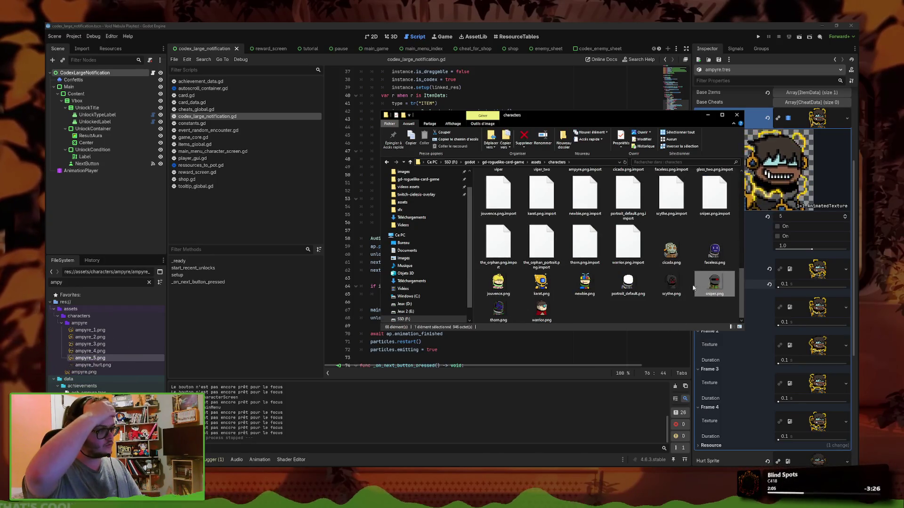
pyautogui.click(500, 311)
pyautogui.click(589, 313)
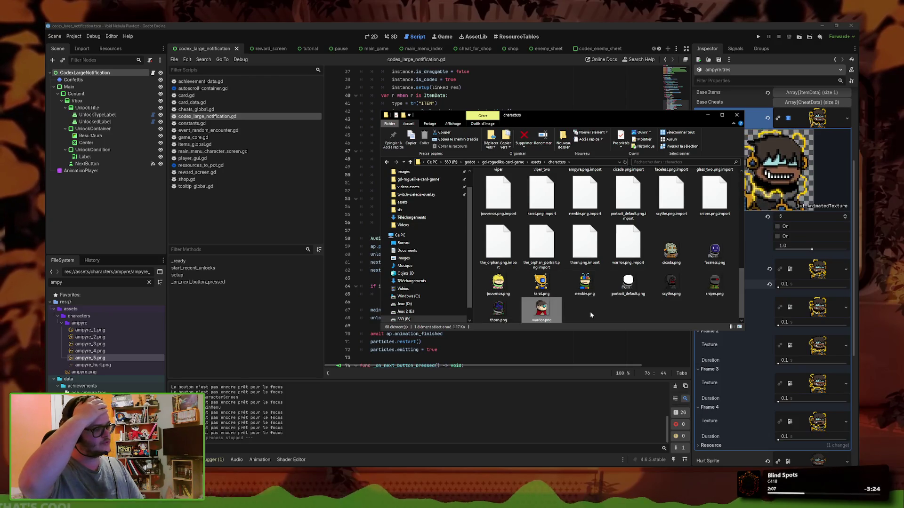